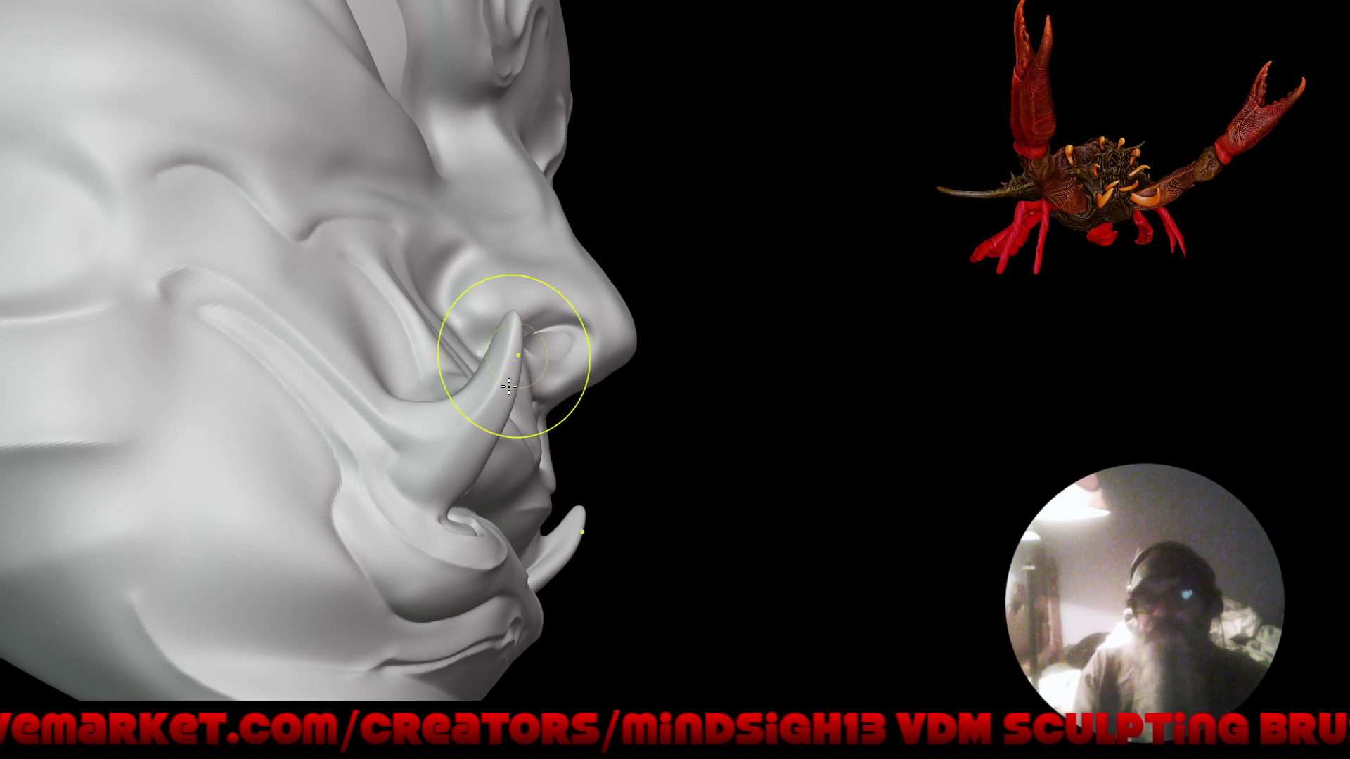
Bulge the nose tip slightly outward and build up a fuller nose bridge.
key(f)
mouse_move(762, 473)
mouse_down()
mouse_move(732, 536)
mouse_move(719, 471)
mouse_move(618, 551)
mouse_move(584, 559)
mouse_move(573, 498)
mouse_move(627, 518)
mouse_move(648, 467)
mouse_move(633, 485)
mouse_move(537, 488)
mouse_move(530, 446)
mouse_move(589, 363)
mouse_move(428, 454)
mouse_move(436, 384)
mouse_up()
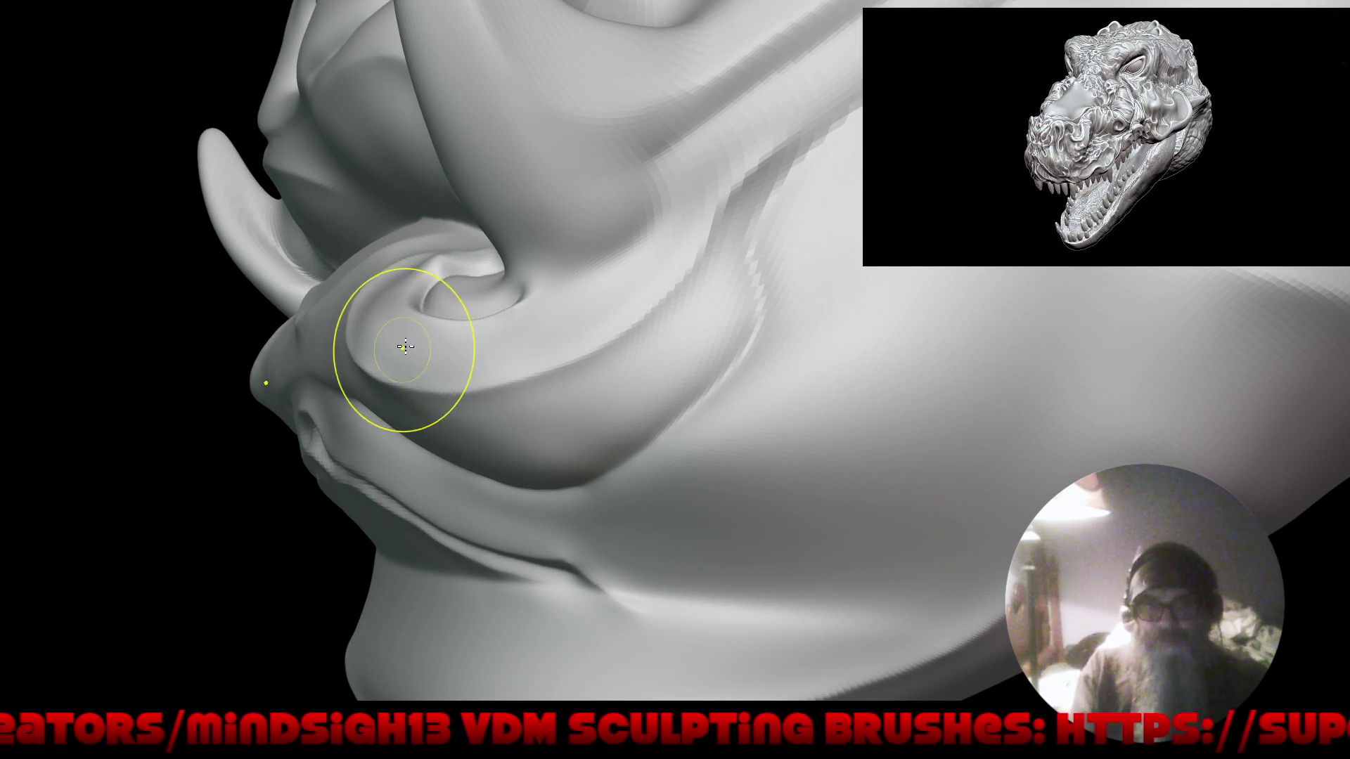
mouse_move(376, 381)
mouse_down()
mouse_move(356, 581)
mouse_move(394, 663)
mouse_move(512, 422)
mouse_move(470, 571)
mouse_move(467, 546)
mouse_up()
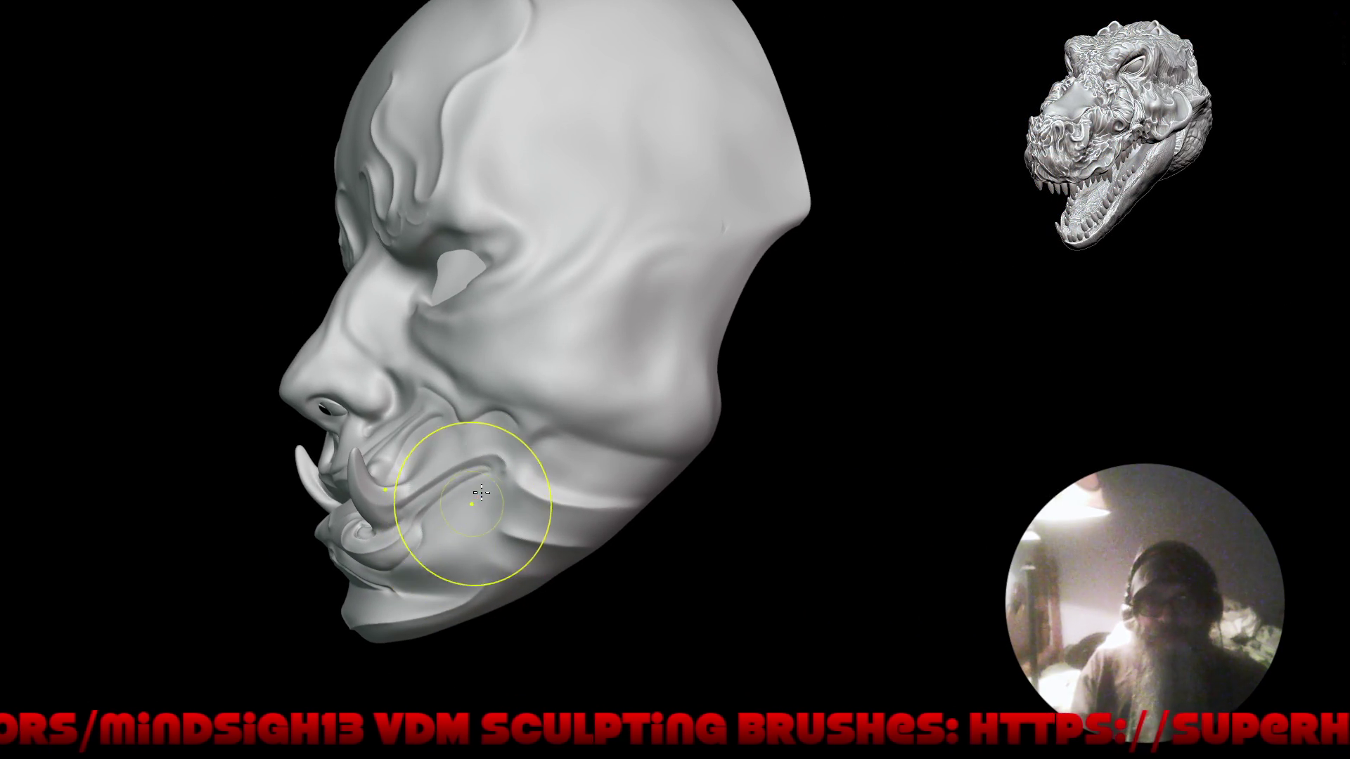
middle_drag(483, 467, 439, 491)
scroll(309, 345, up, 5)
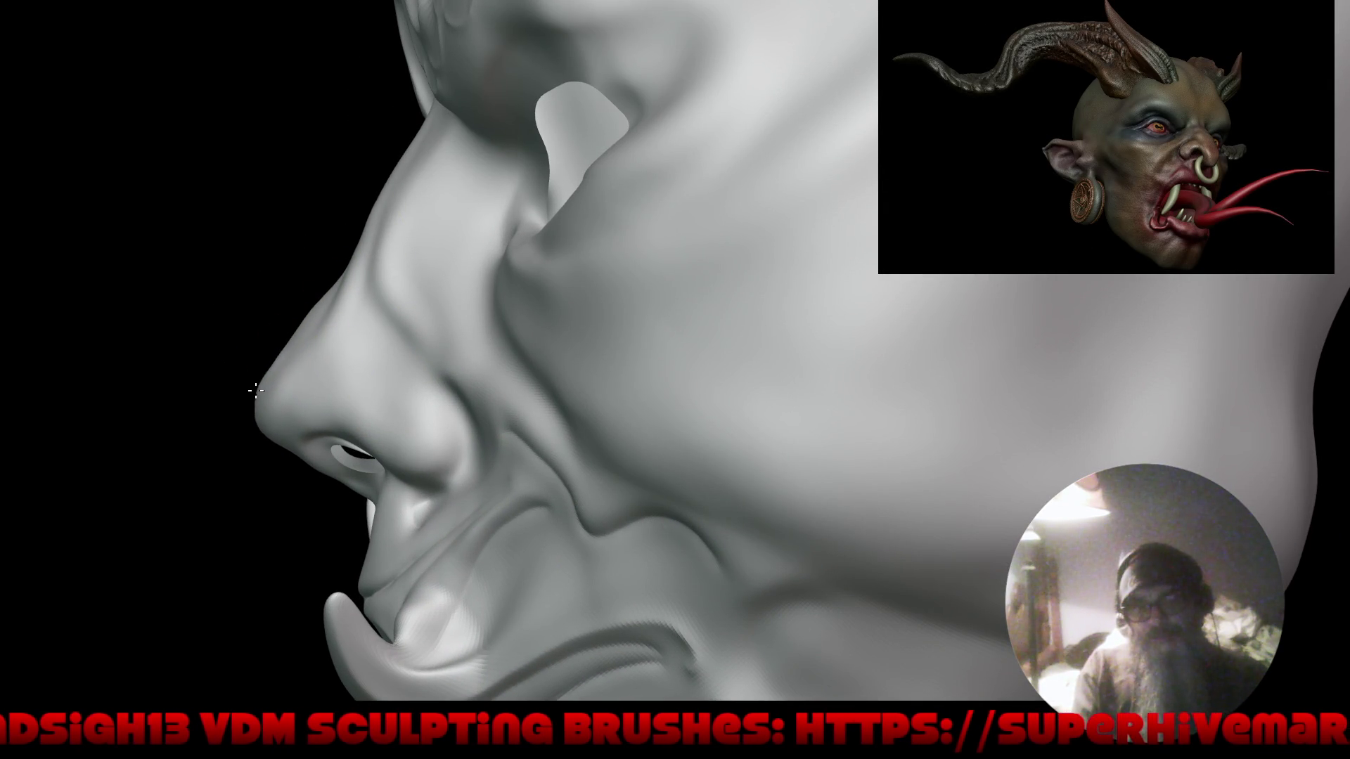
drag(262, 368, 275, 351)
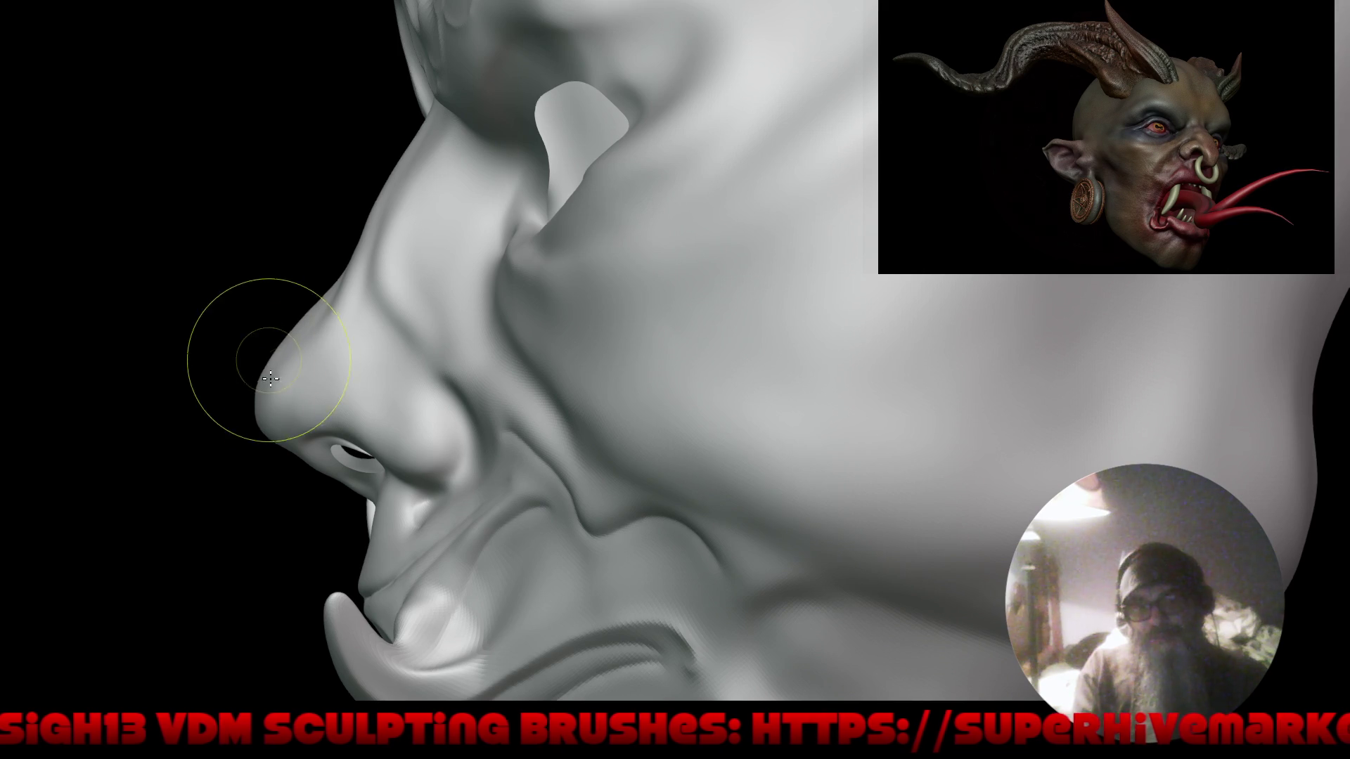
mouse_move(365, 241)
mouse_down()
mouse_move(377, 187)
mouse_move(422, 132)
mouse_move(357, 227)
mouse_up()
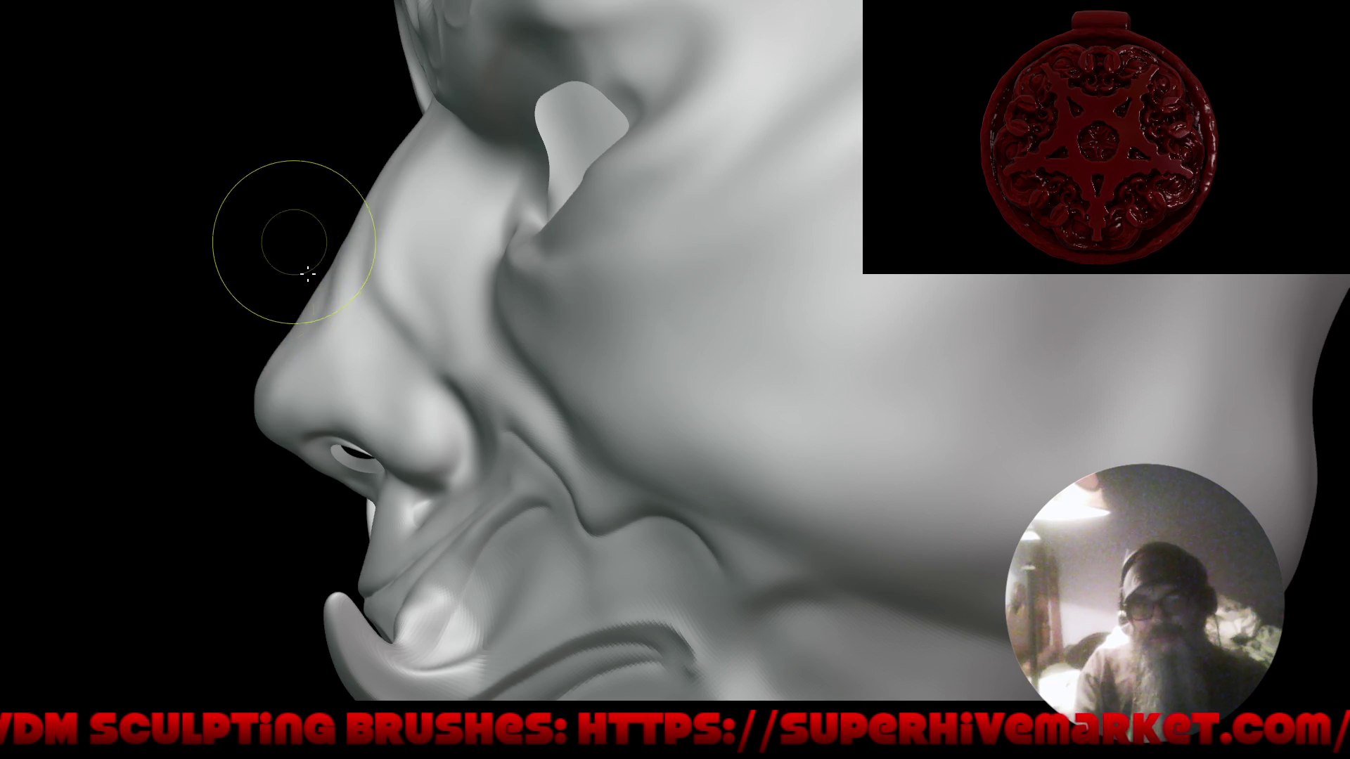
scroll(295, 249, down, 5)
drag(303, 384, 717, 373)
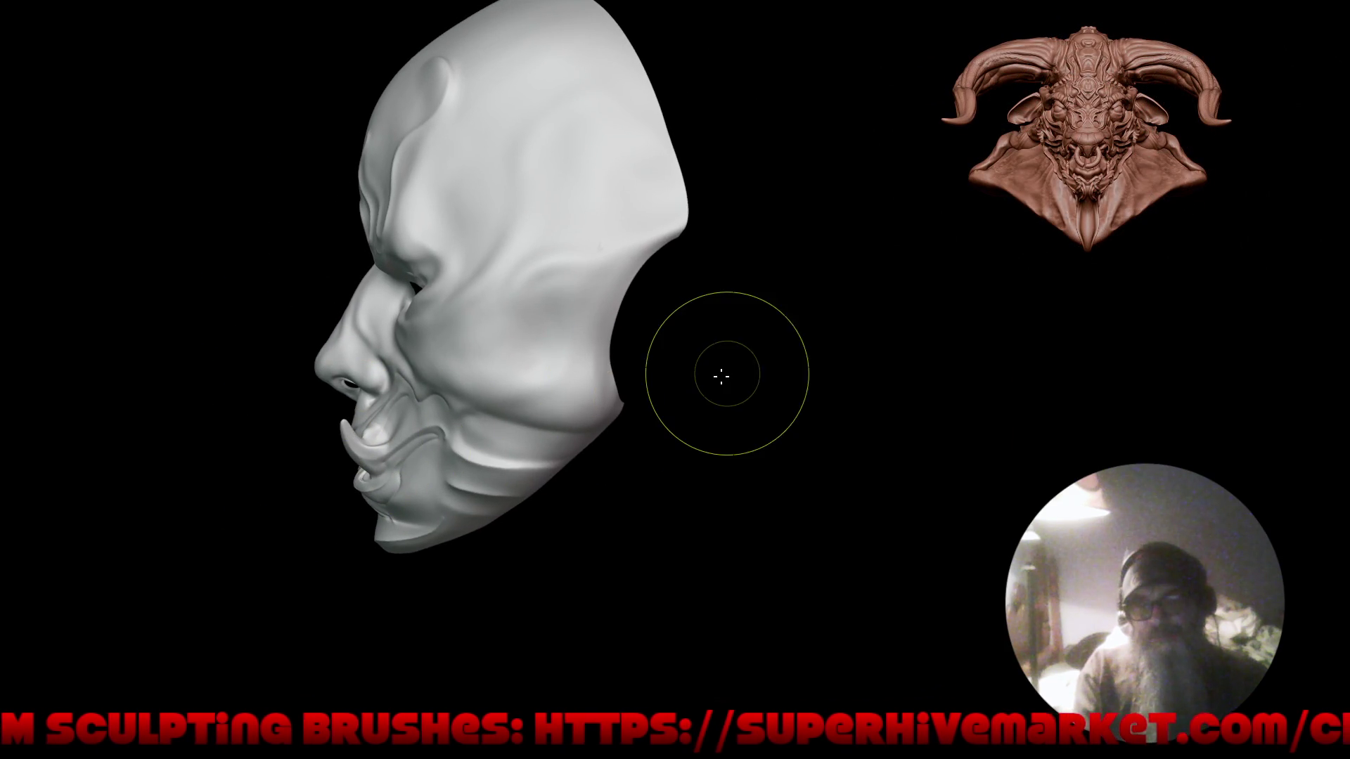
Carve a crease along the cheek beside the mouth toward the nostril, then check the viewport overlays.
scroll(413, 371, up, 5)
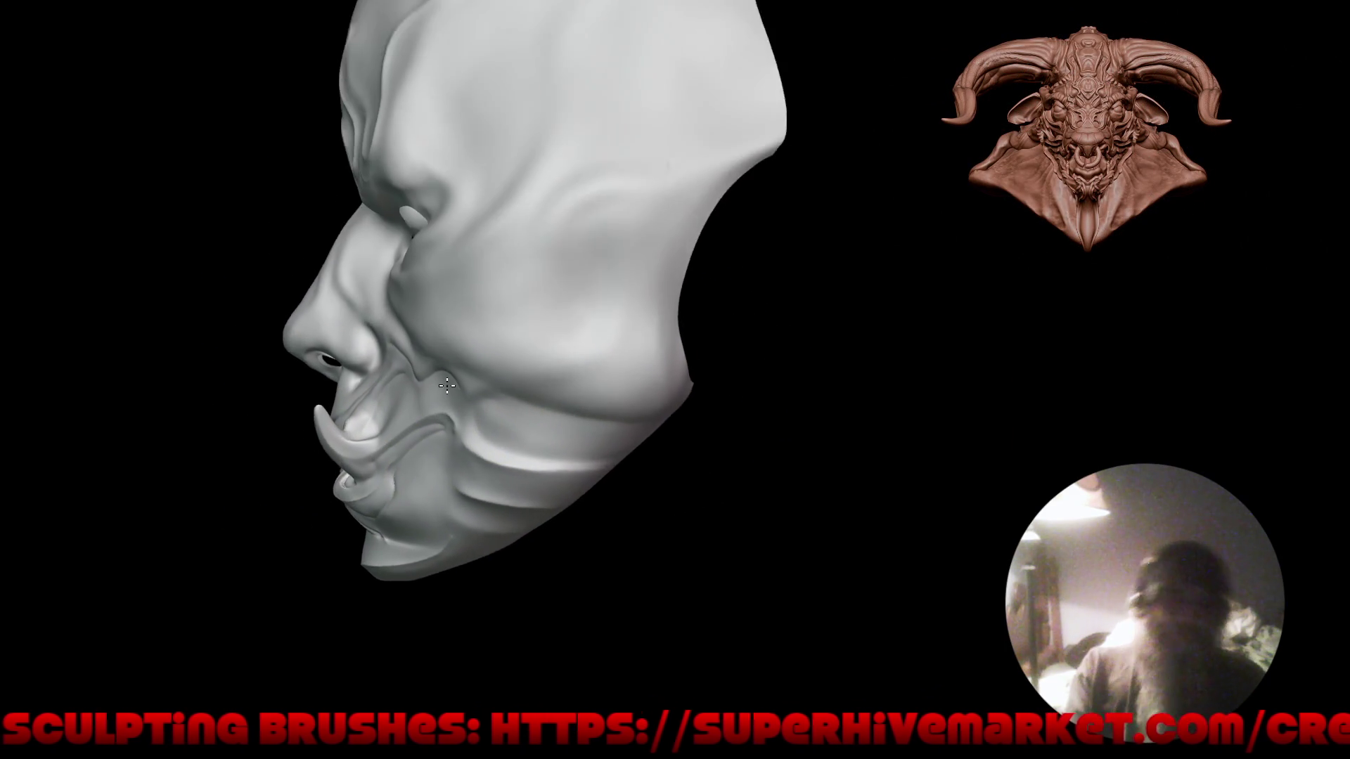
mouse_move(407, 341)
mouse_down()
mouse_move(373, 329)
mouse_move(387, 374)
mouse_move(365, 372)
mouse_move(385, 348)
mouse_move(401, 361)
mouse_up()
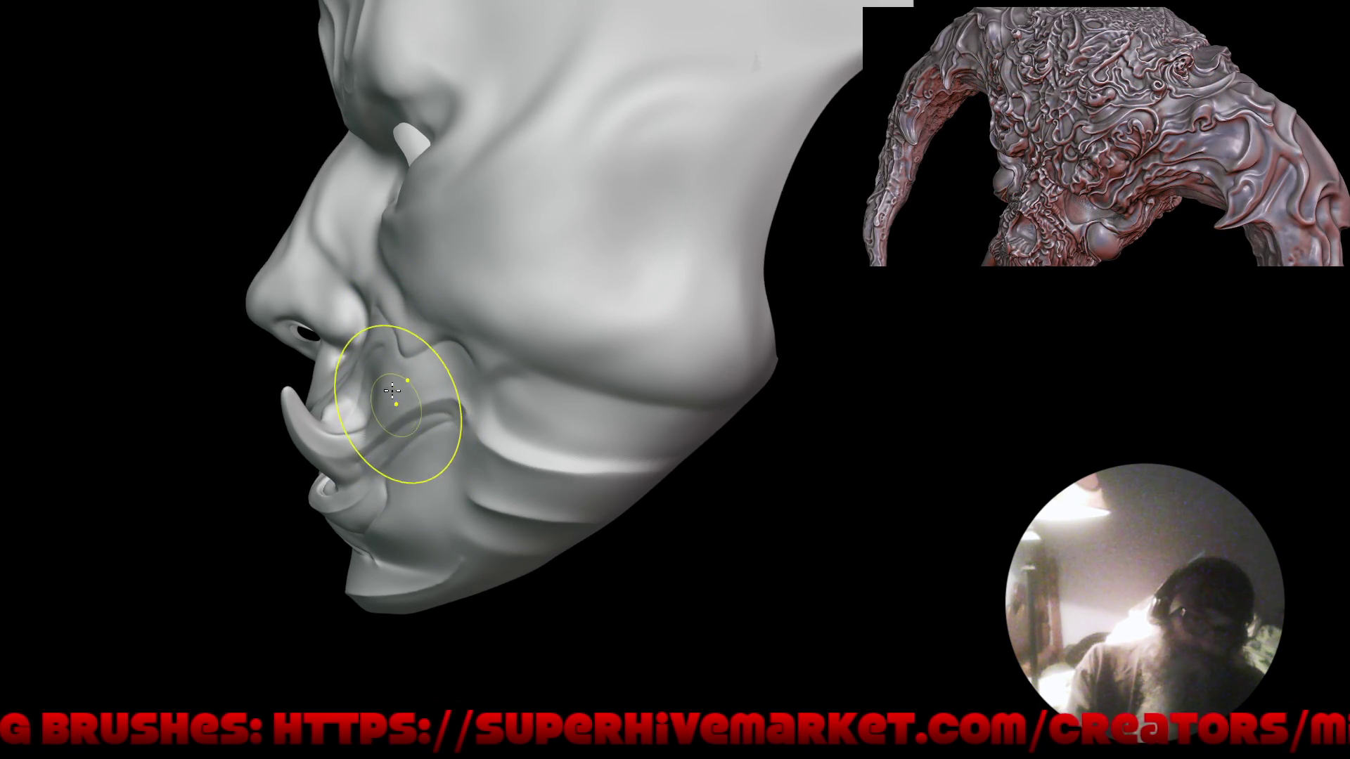
mouse_move(391, 351)
right_down()
mouse_move(391, 237)
mouse_move(453, 260)
right_up()
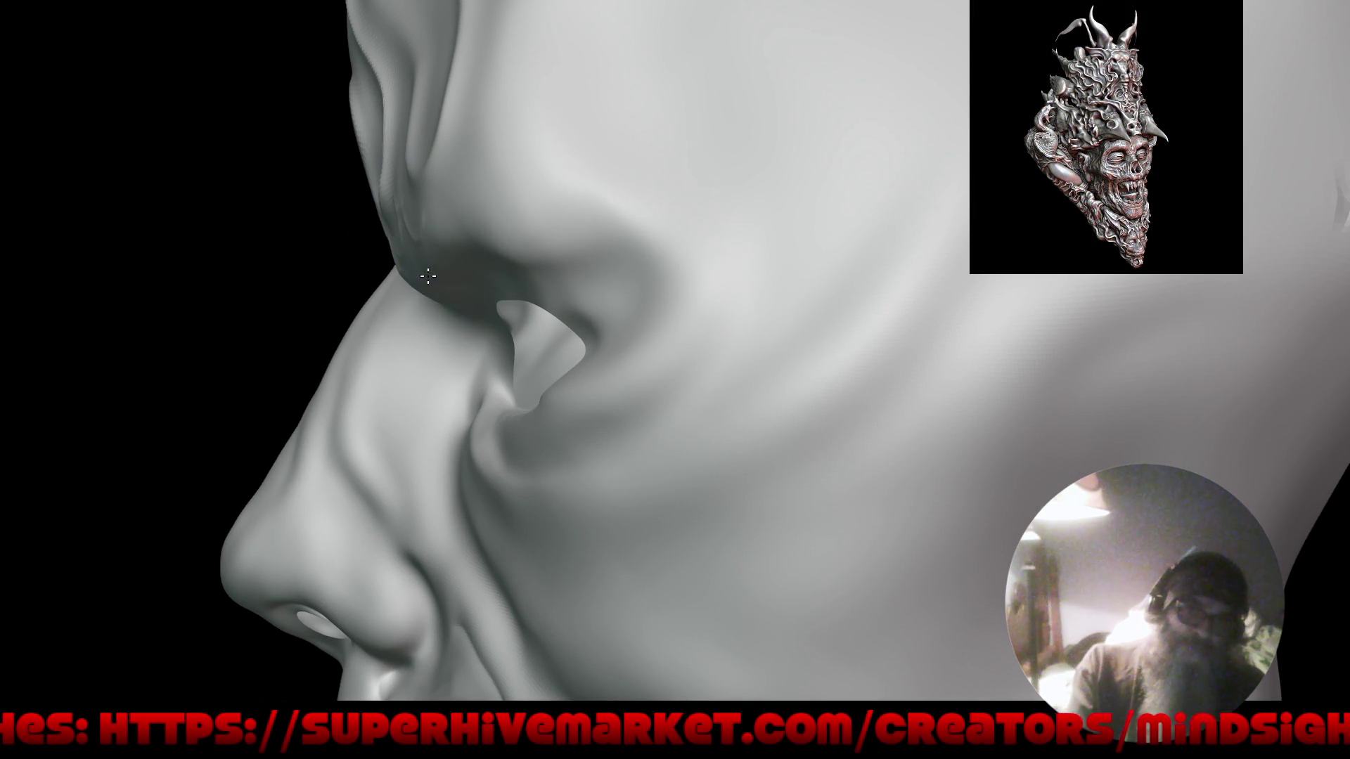
mouse_move(403, 294)
right_down()
mouse_move(369, 403)
mouse_move(607, 402)
mouse_move(609, 443)
mouse_move(660, 401)
mouse_move(724, 413)
mouse_move(708, 372)
mouse_move(732, 326)
mouse_move(705, 322)
mouse_move(693, 377)
mouse_move(856, 383)
mouse_move(705, 392)
mouse_move(693, 406)
right_up()
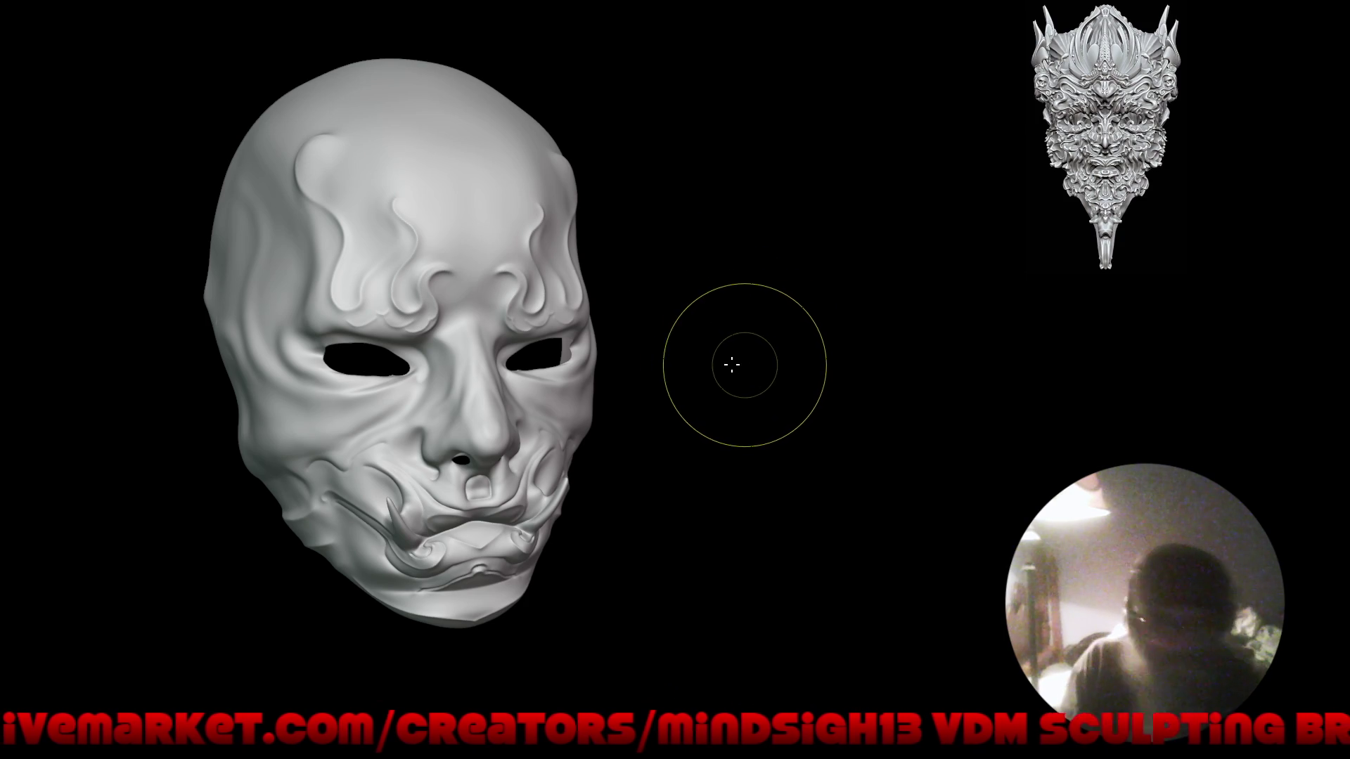
mouse_move(771, 431)
mouse_down()
mouse_move(732, 440)
mouse_move(696, 399)
mouse_move(693, 424)
mouse_move(572, 429)
mouse_up()
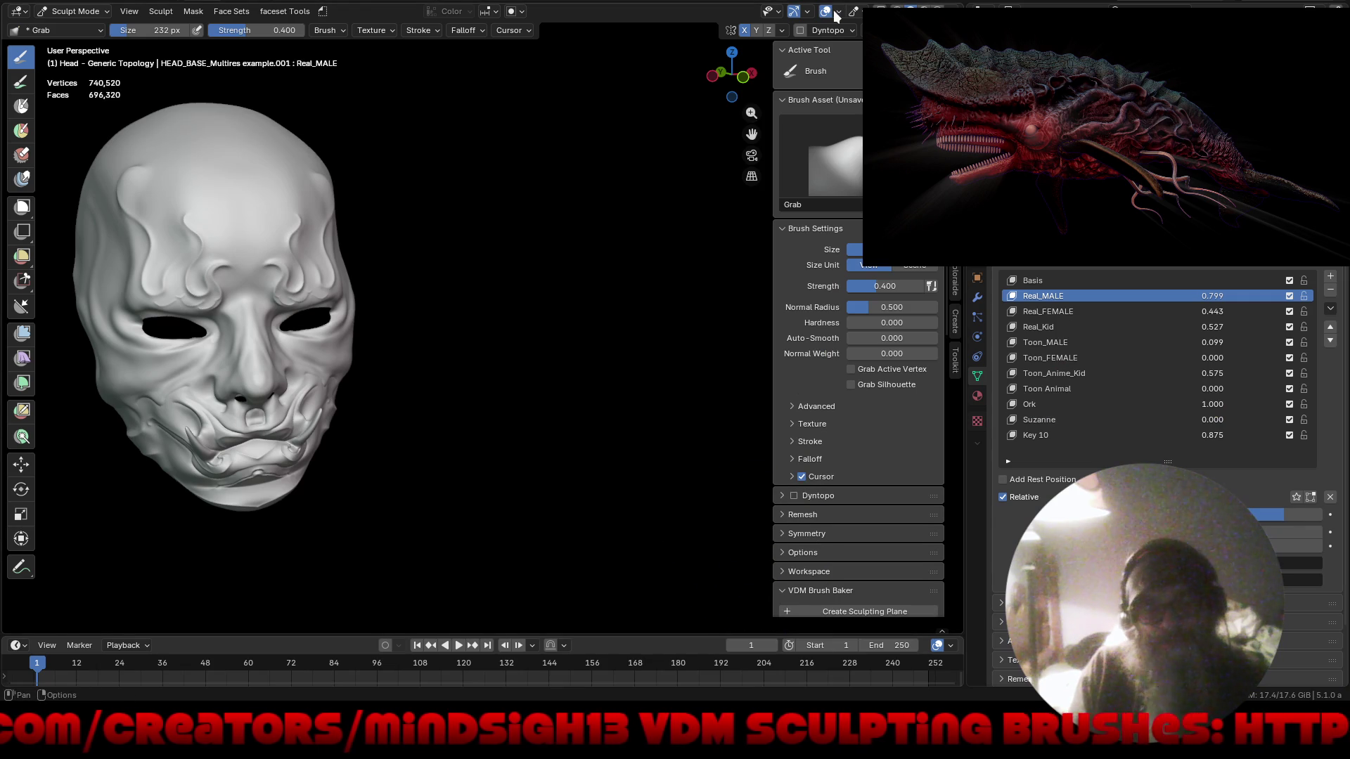
click(837, 13)
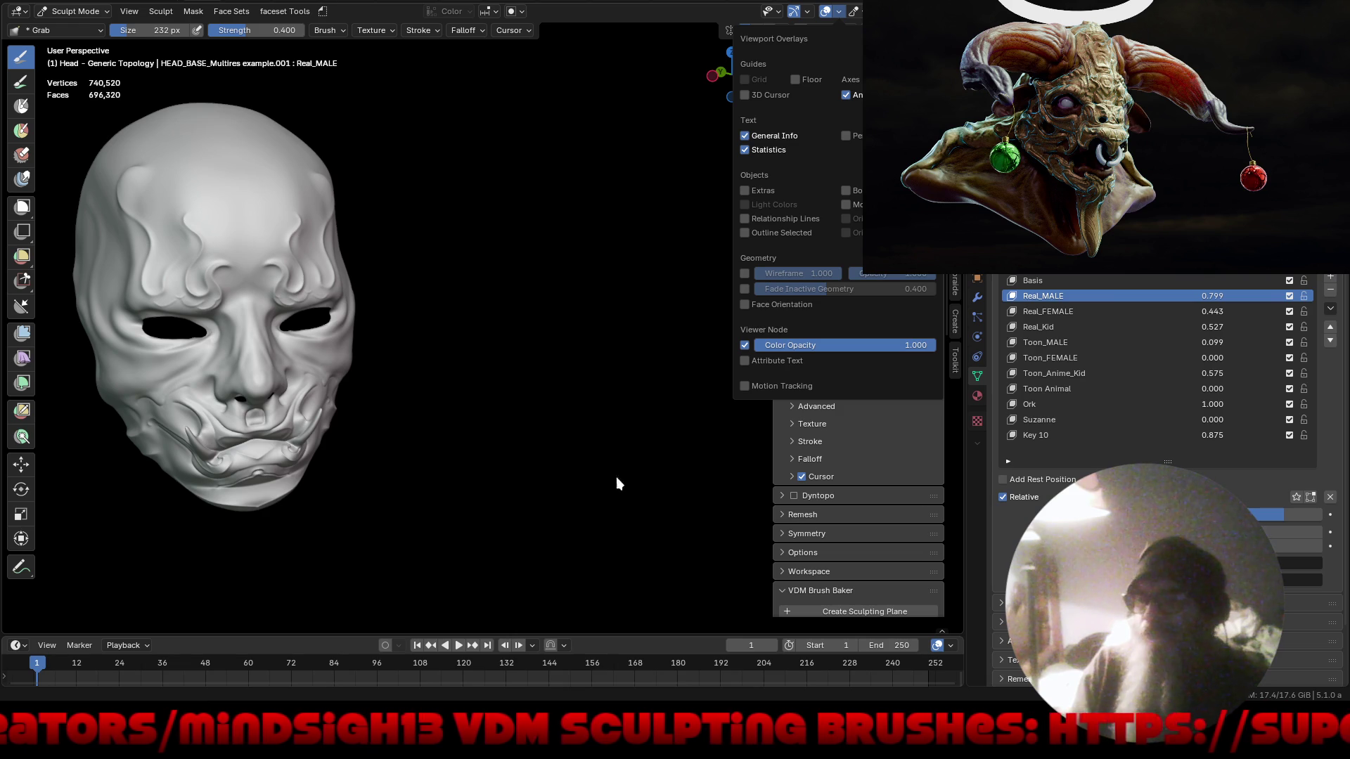
Create a new Note annotation layer in the sidebar's View tab Annotations panel.
click(955, 92)
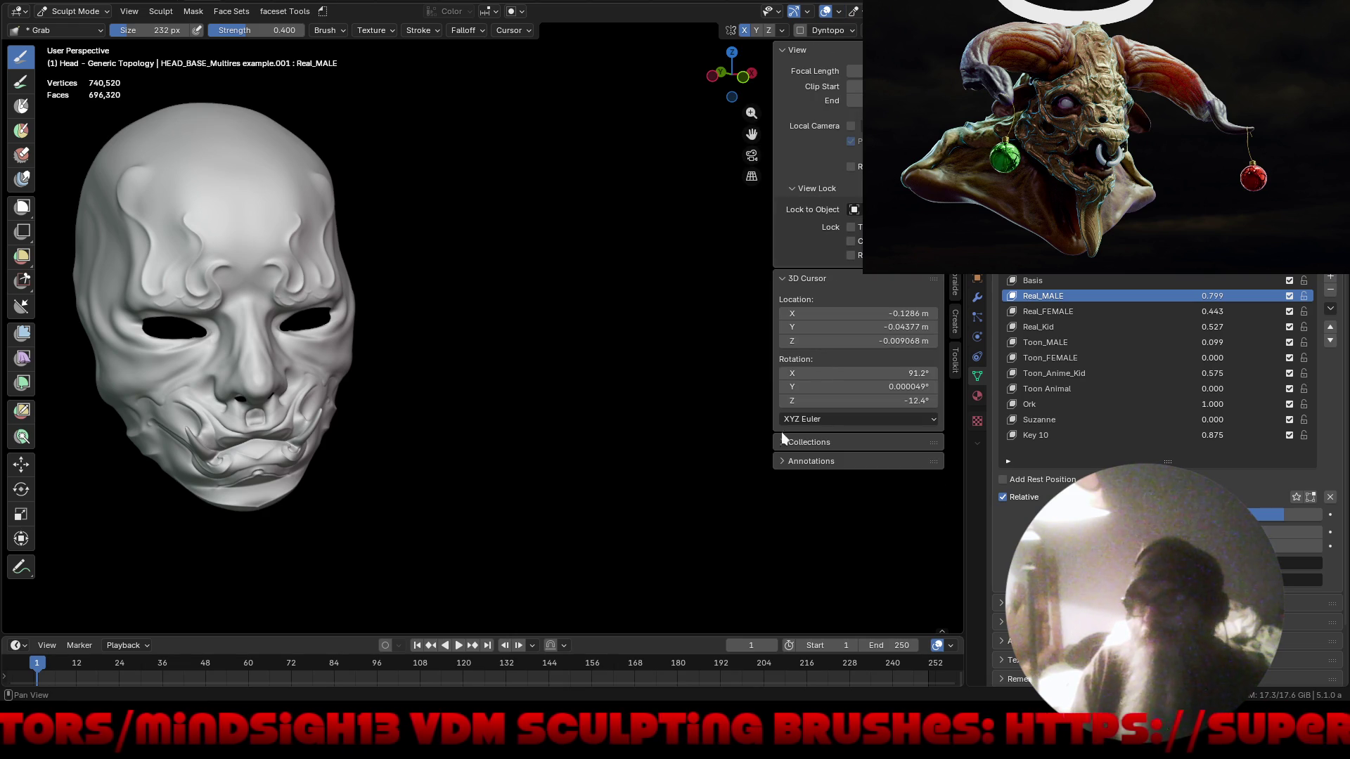
click(788, 463)
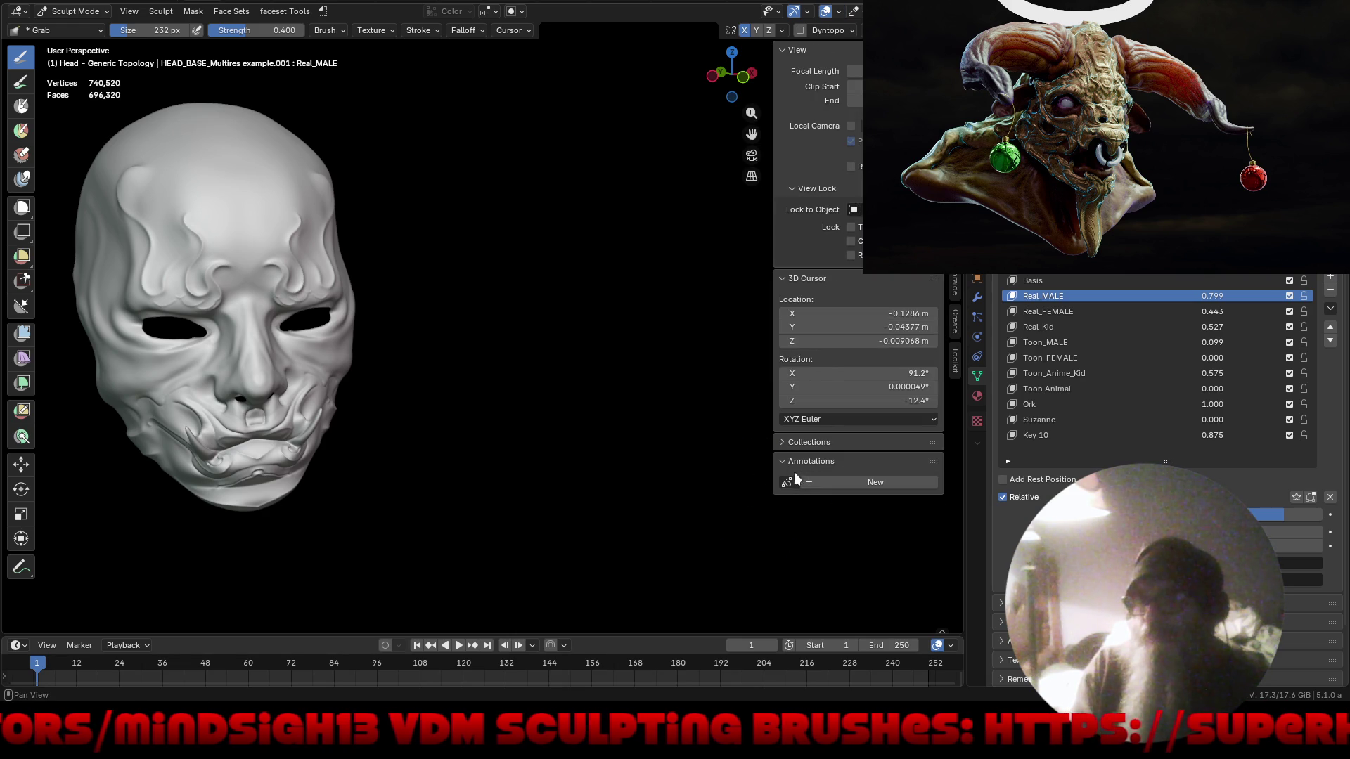
click(875, 485)
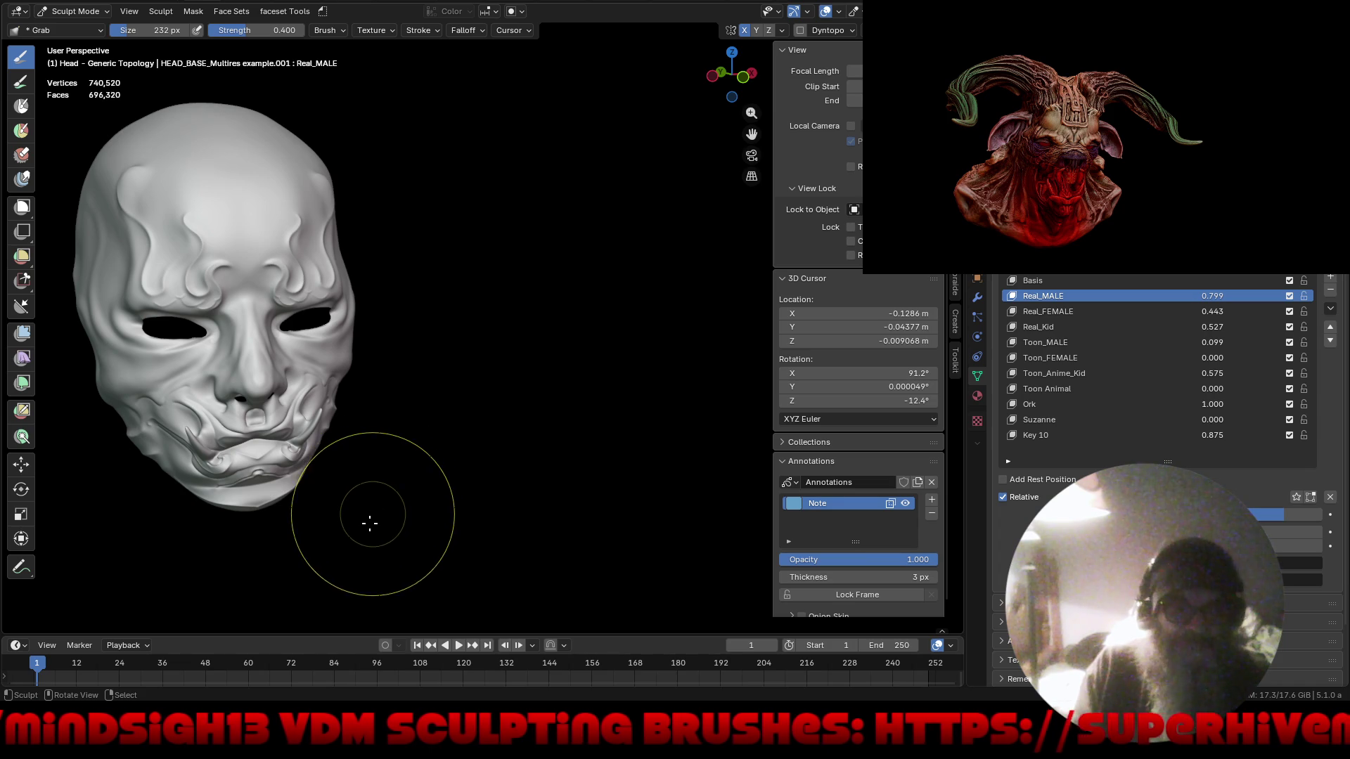
Select the freehand Annotate tool from the toolbar flyout.
key(d)
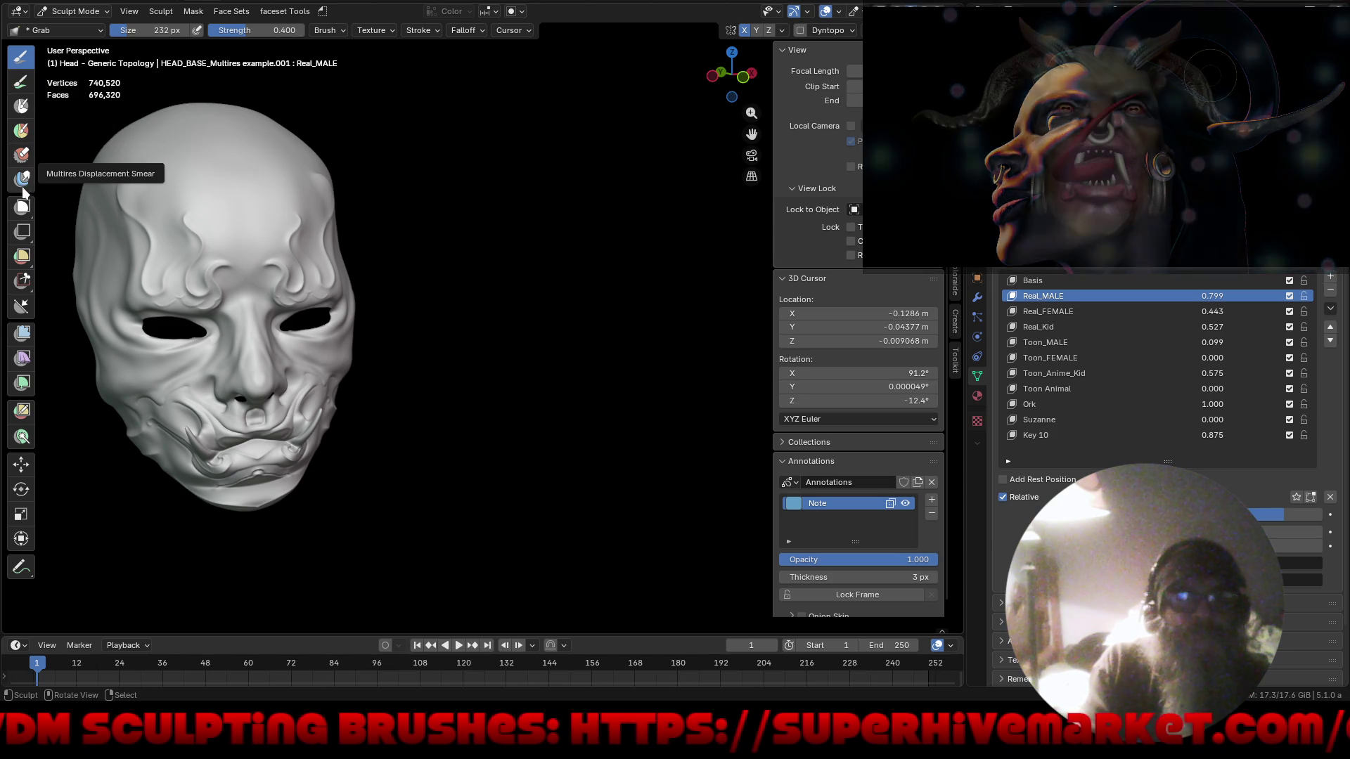
click(22, 568)
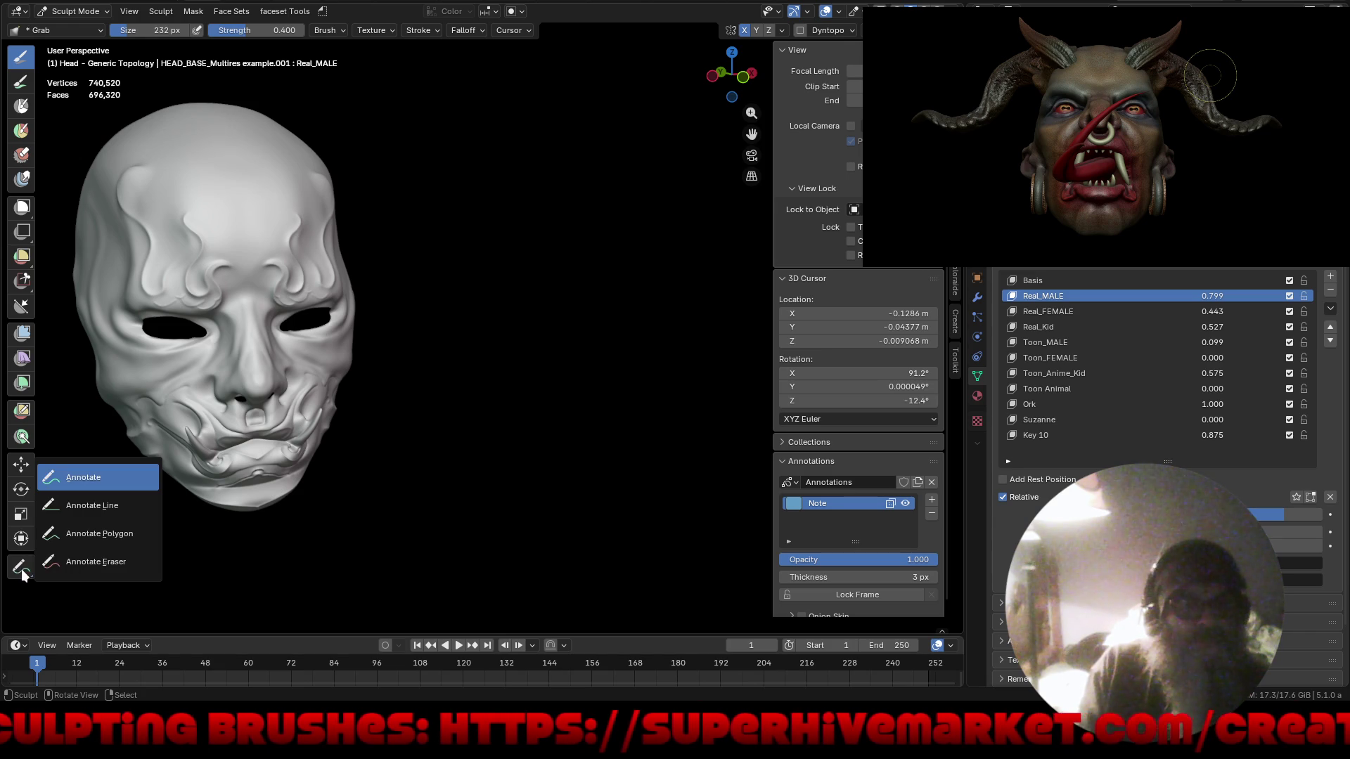
click(21, 568)
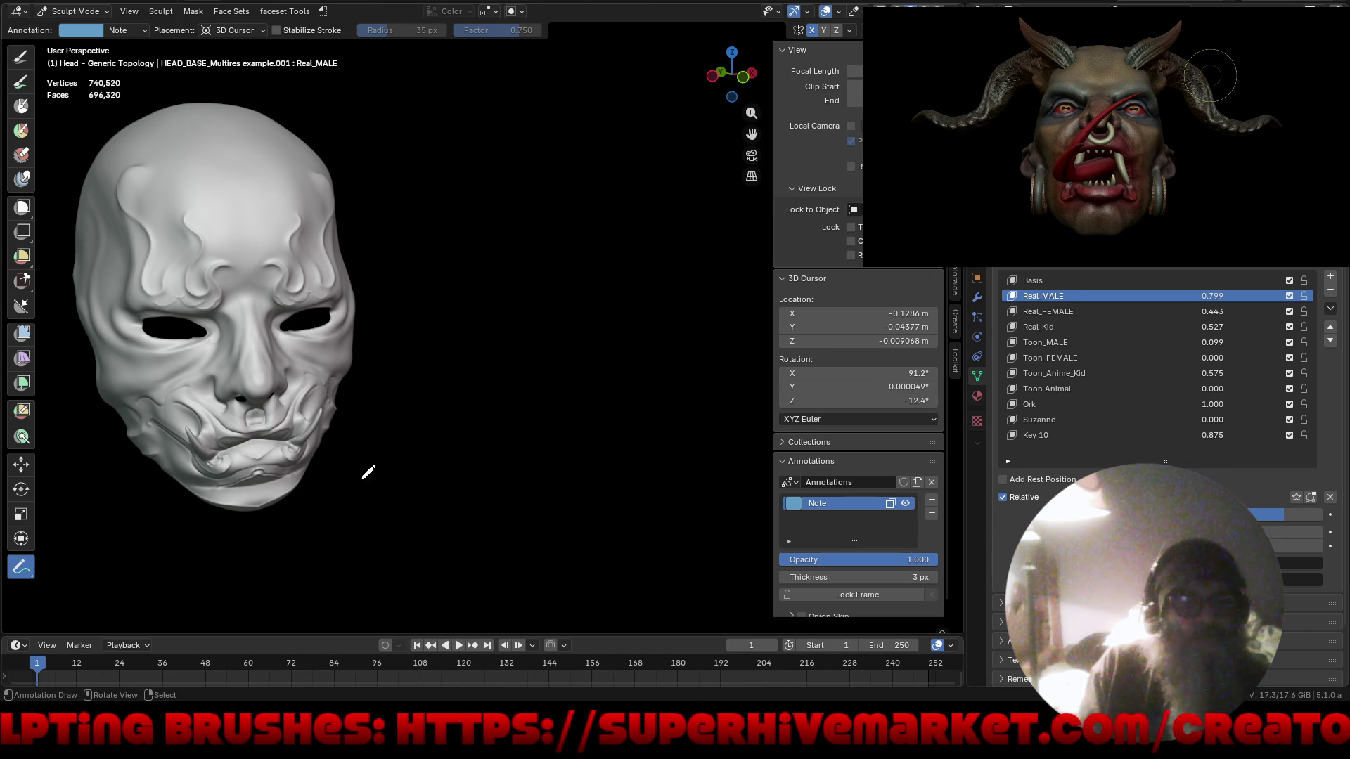
Scribble a letter B note below the head, then remove the Note annotation layer and its strokes.
mouse_move(343, 485)
mouse_down()
mouse_move(350, 584)
mouse_move(398, 601)
mouse_up()
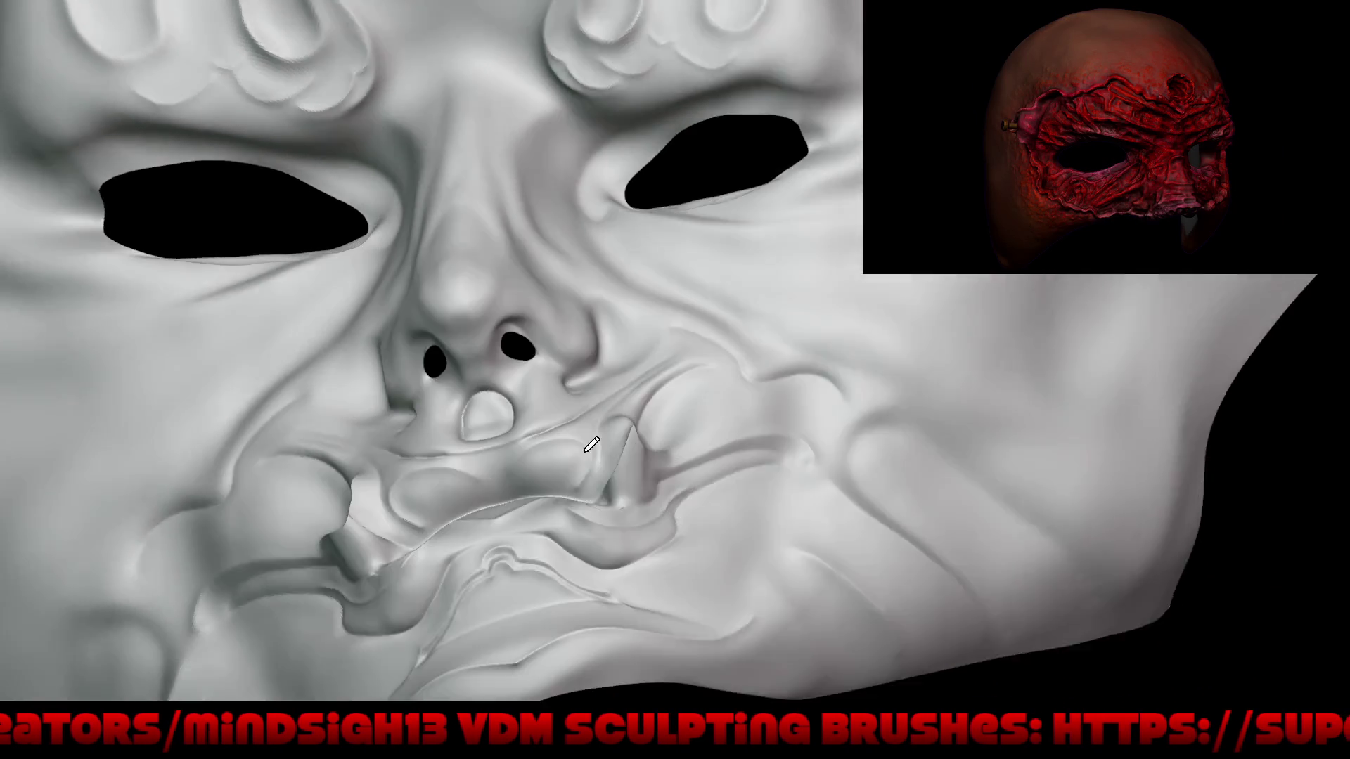
mouse_move(590, 444)
right_down()
mouse_move(519, 452)
mouse_move(520, 437)
right_up()
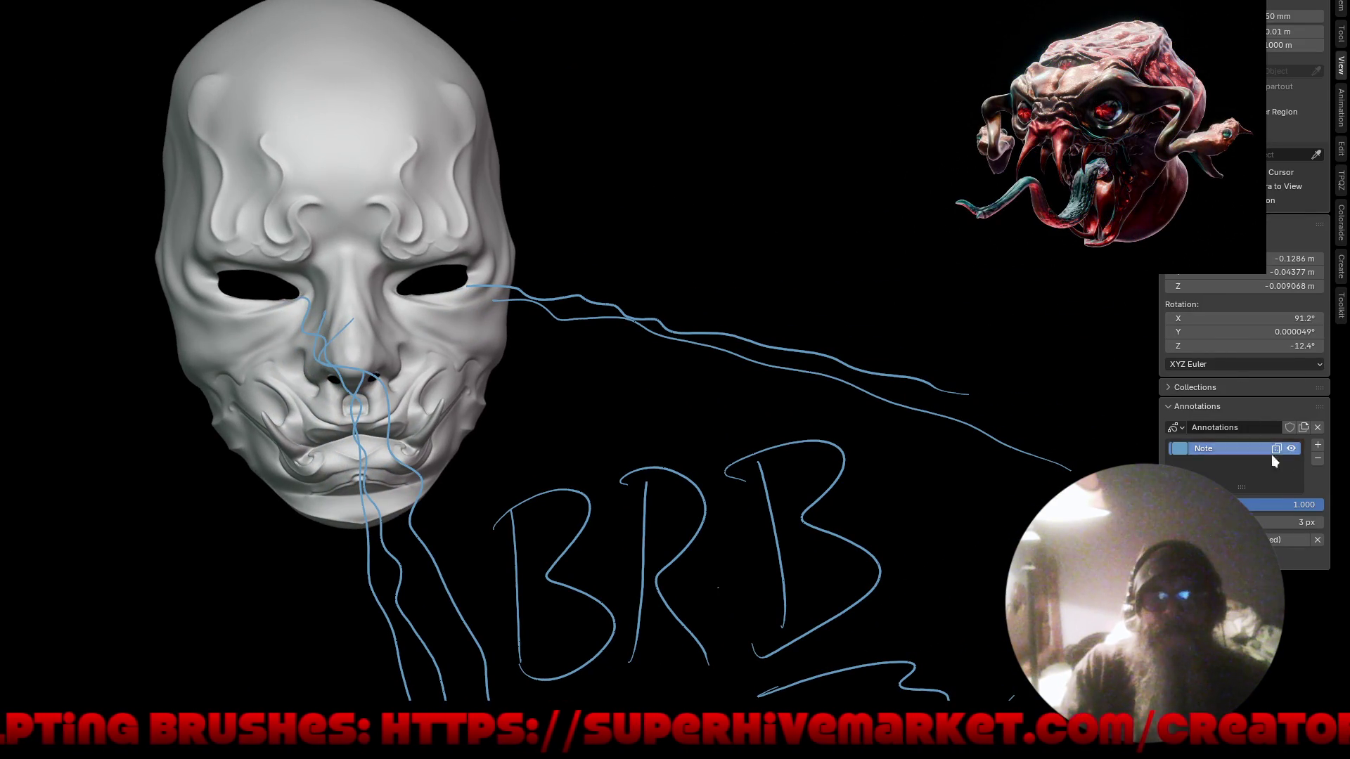
click(1318, 462)
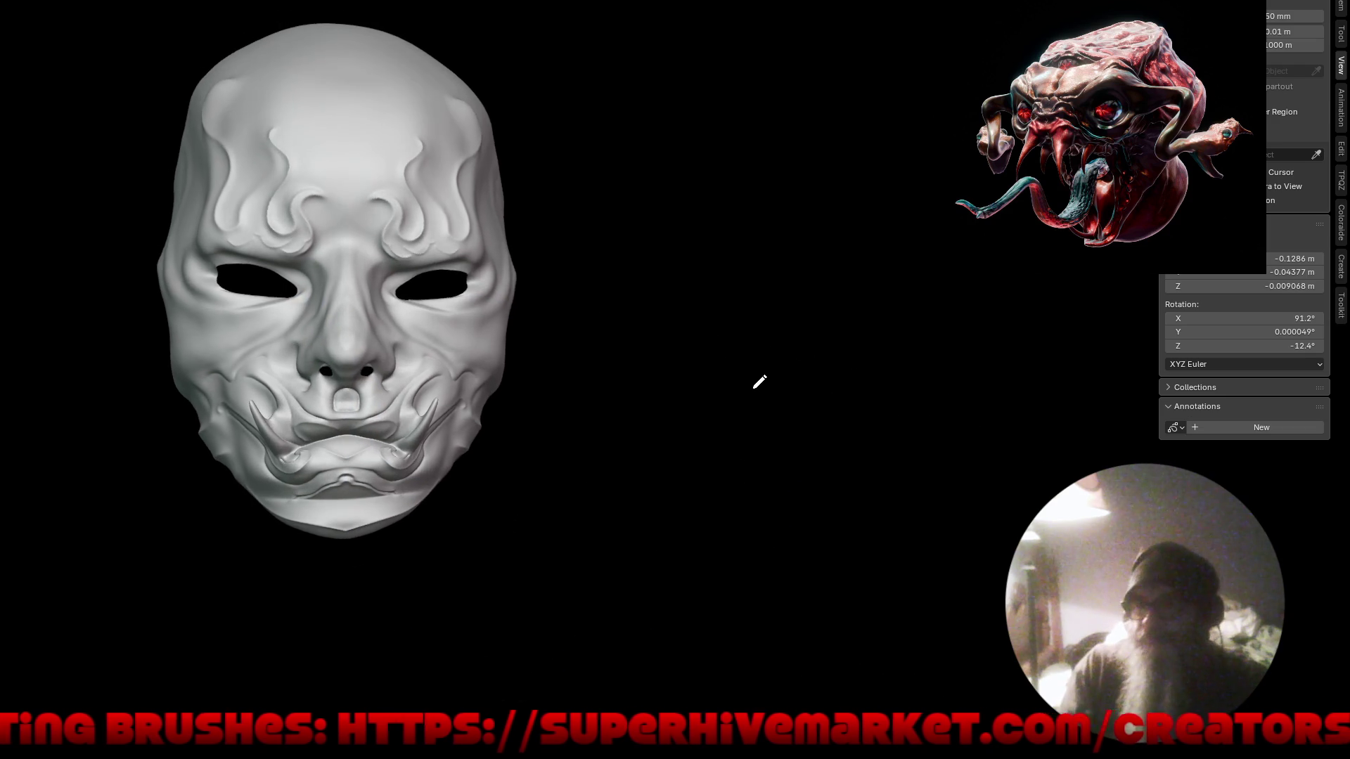
mouse_move(707, 395)
middle_down()
mouse_move(633, 407)
mouse_move(678, 359)
mouse_move(602, 401)
mouse_move(644, 412)
mouse_move(583, 411)
middle_up()
Hide the sidebar and shape the flesh around the nostril and nose wing from close three-quarter views.
key(n)
scroll(432, 421, up, 4)
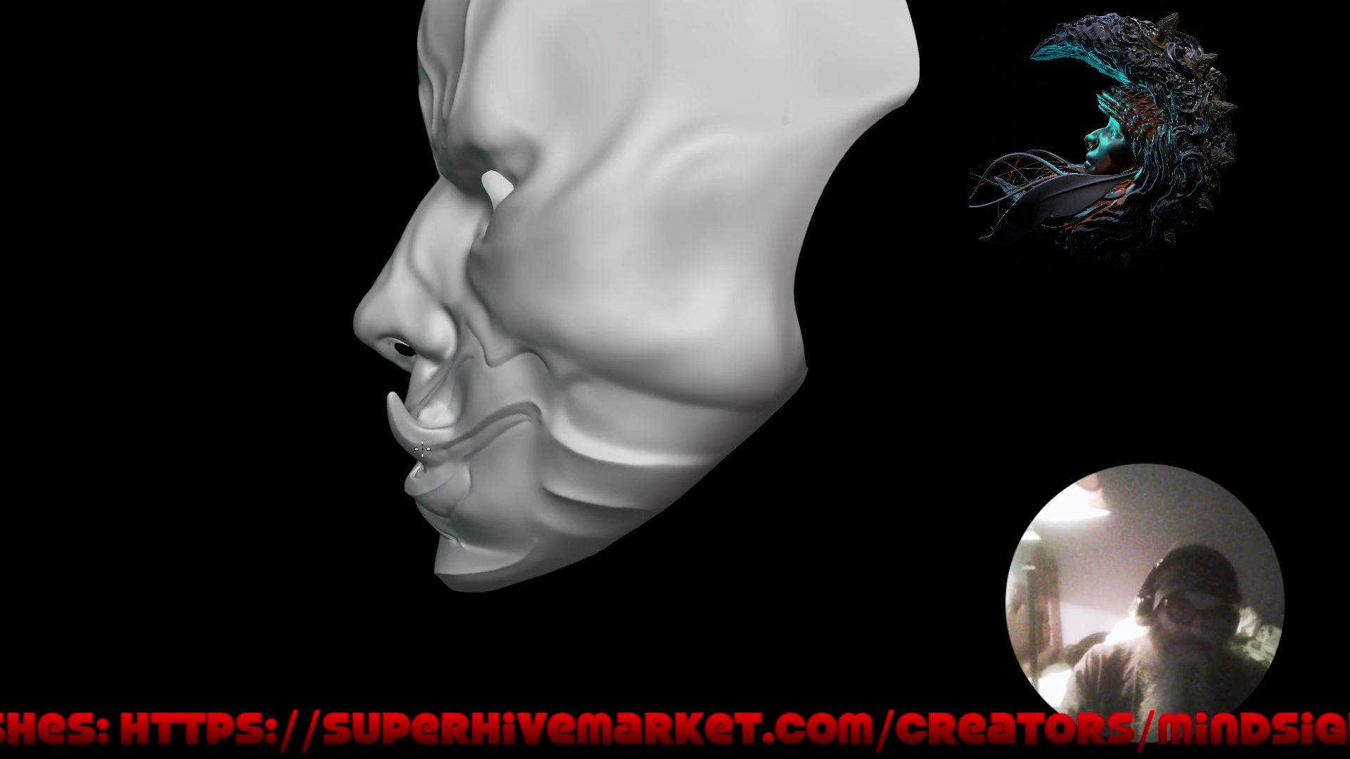
mouse_move(373, 456)
middle_down()
mouse_move(657, 446)
mouse_move(477, 444)
middle_up()
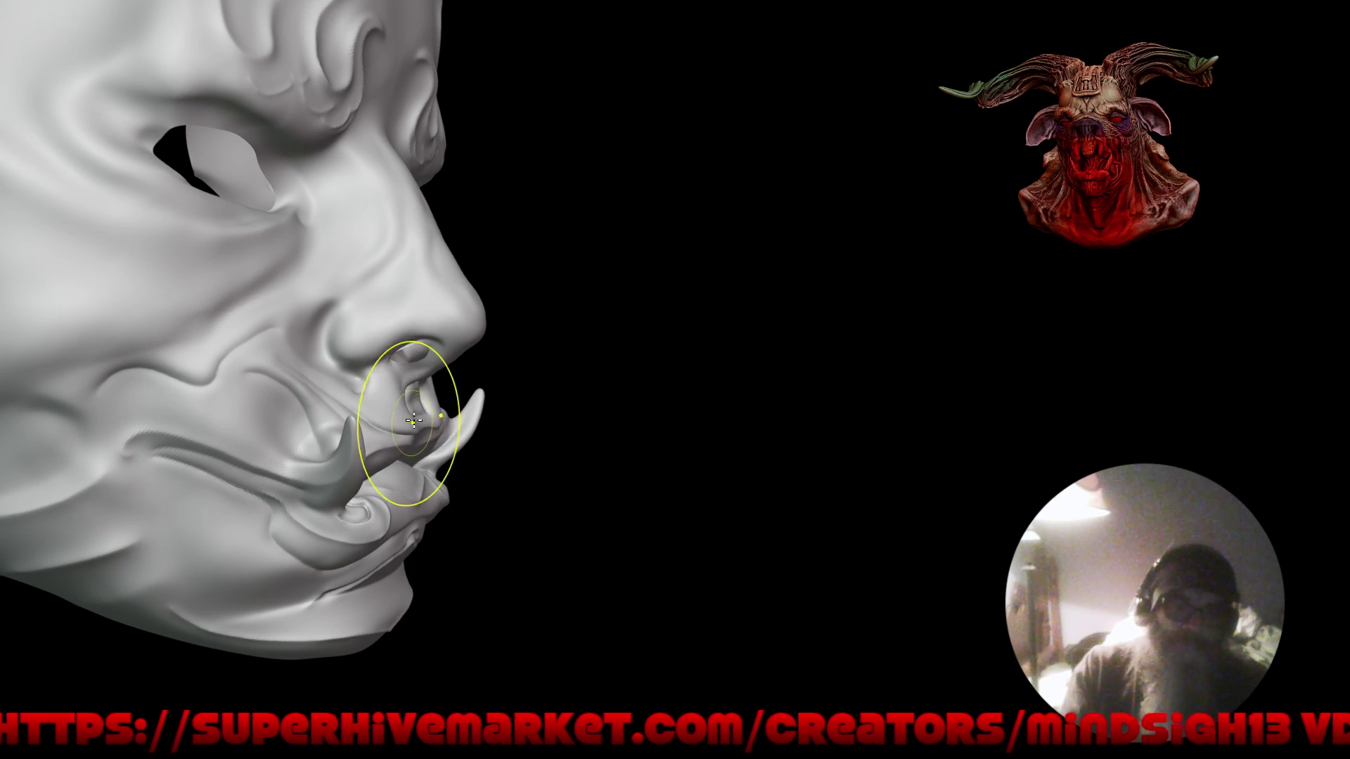
mouse_move(429, 392)
middle_down()
mouse_move(515, 440)
mouse_move(447, 392)
mouse_move(415, 337)
middle_up()
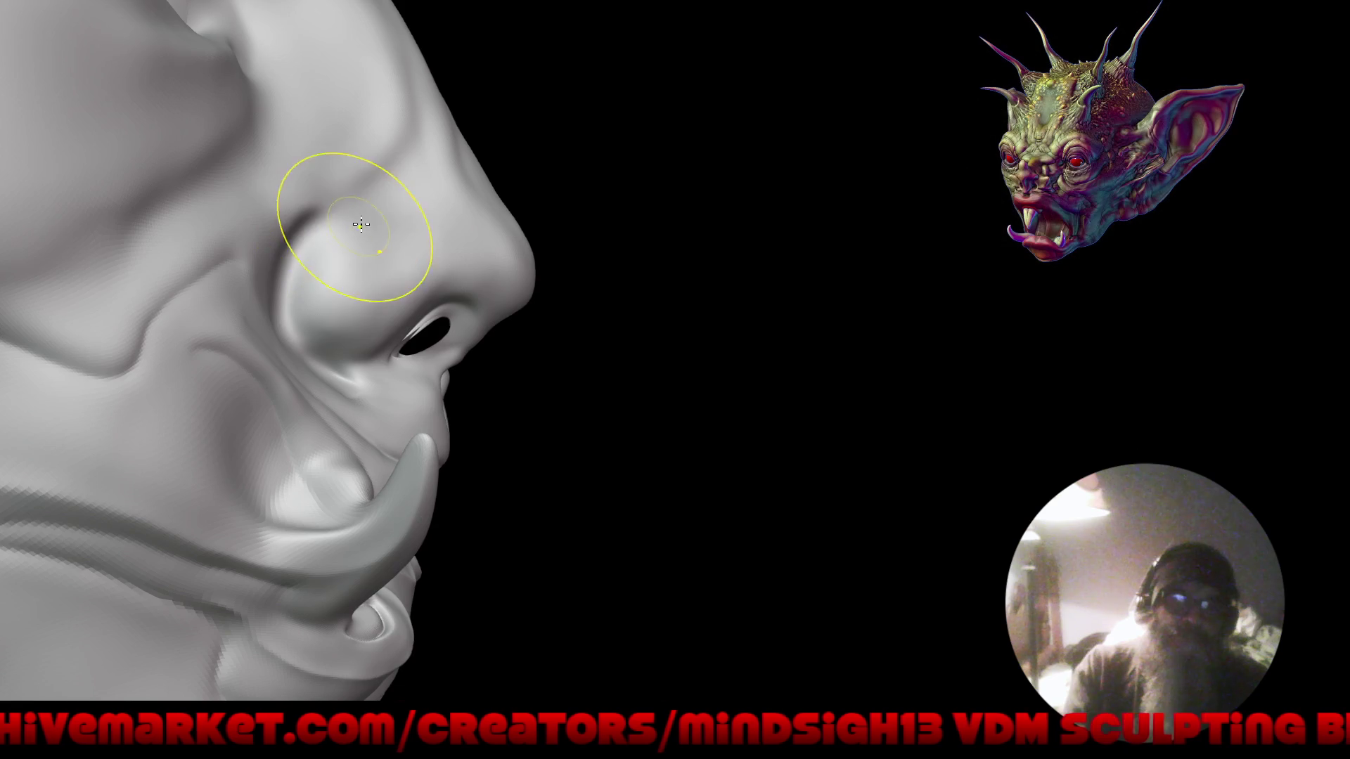
ctrl+right_drag(360, 230, 322, 350)
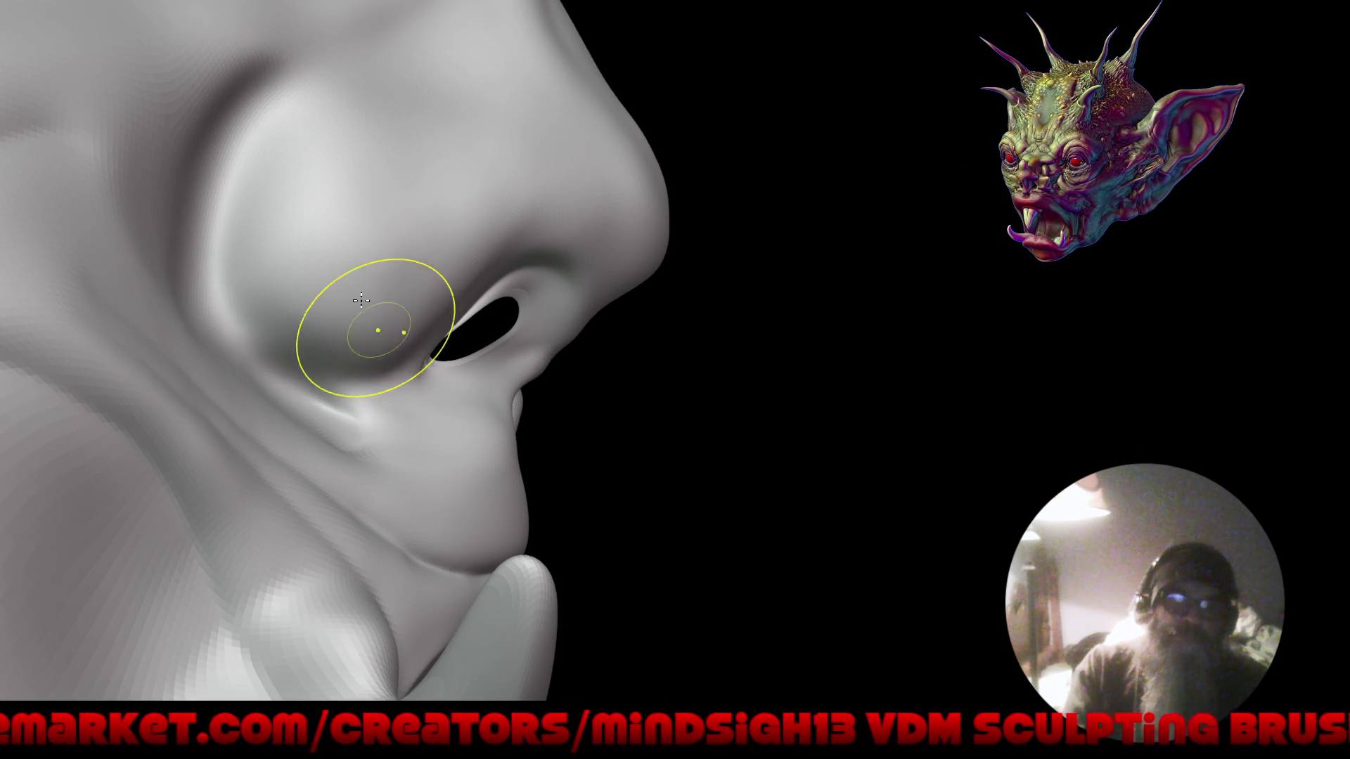
mouse_move(358, 341)
ctrl+right_down()
mouse_move(473, 518)
mouse_move(615, 500)
mouse_move(727, 511)
mouse_move(771, 458)
mouse_move(647, 464)
mouse_move(688, 494)
mouse_move(694, 527)
mouse_move(696, 511)
ctrl+right_up()
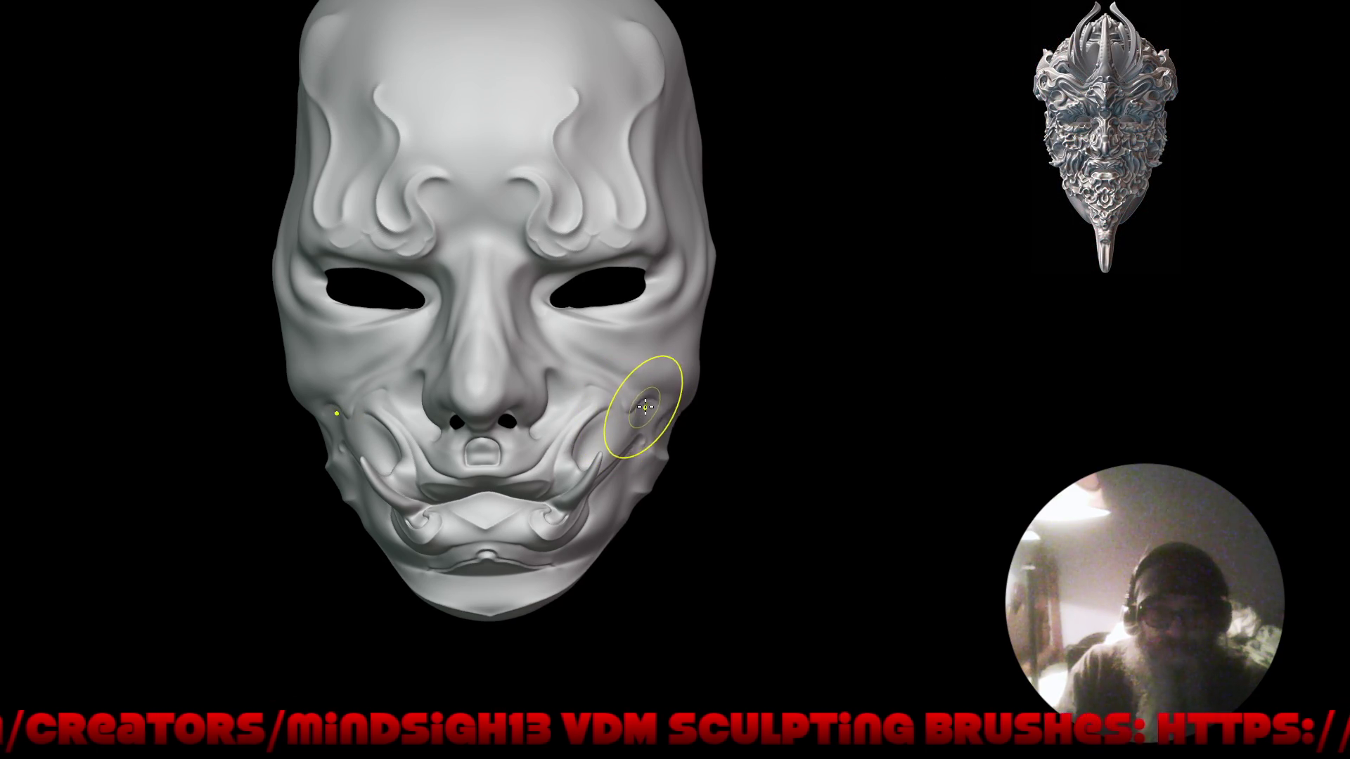
Sculpt the upper lip fold and cheek creases beside the tusk at the mouth corner.
mouse_move(687, 391)
right_down()
mouse_move(603, 401)
mouse_move(633, 365)
mouse_move(649, 380)
right_up()
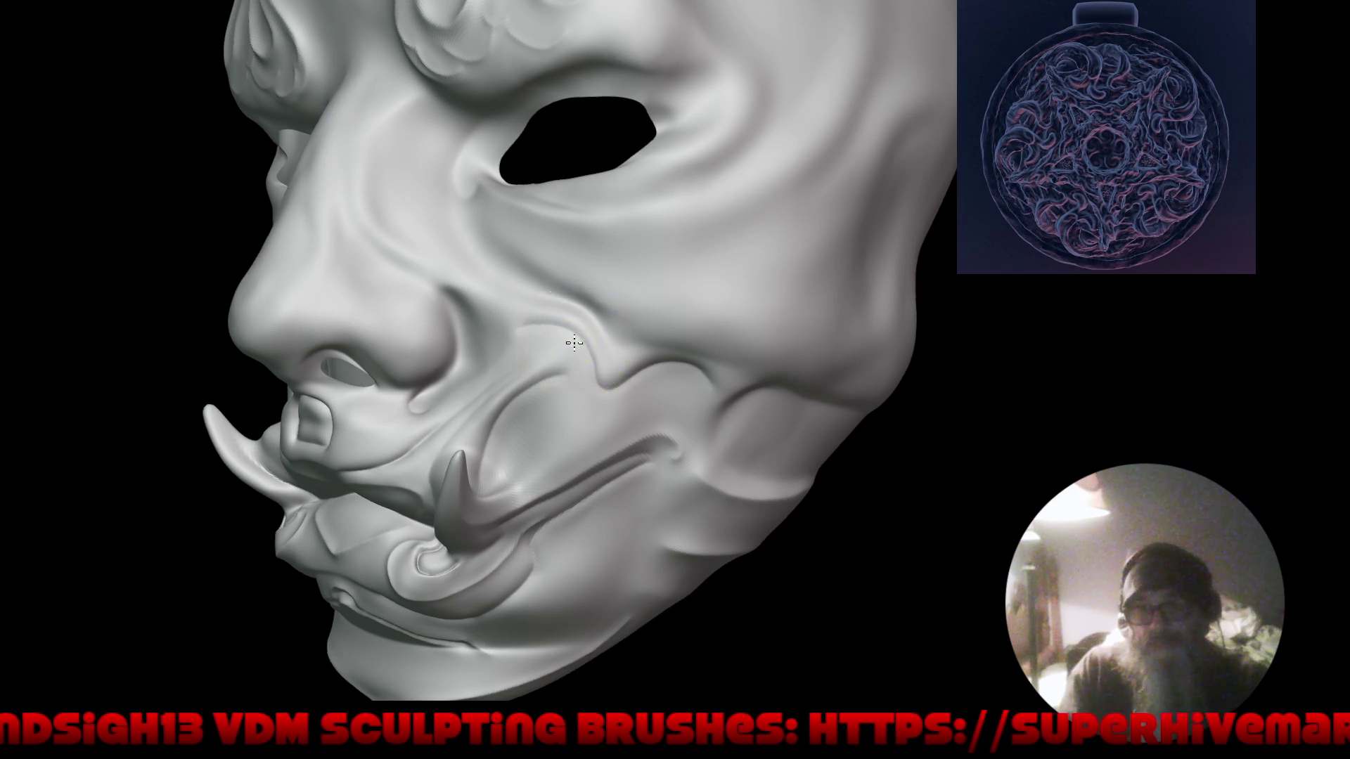
mouse_move(518, 356)
mouse_down()
mouse_move(668, 422)
mouse_move(633, 467)
mouse_move(602, 445)
mouse_move(609, 548)
mouse_move(618, 518)
mouse_move(705, 499)
mouse_move(614, 506)
mouse_up()
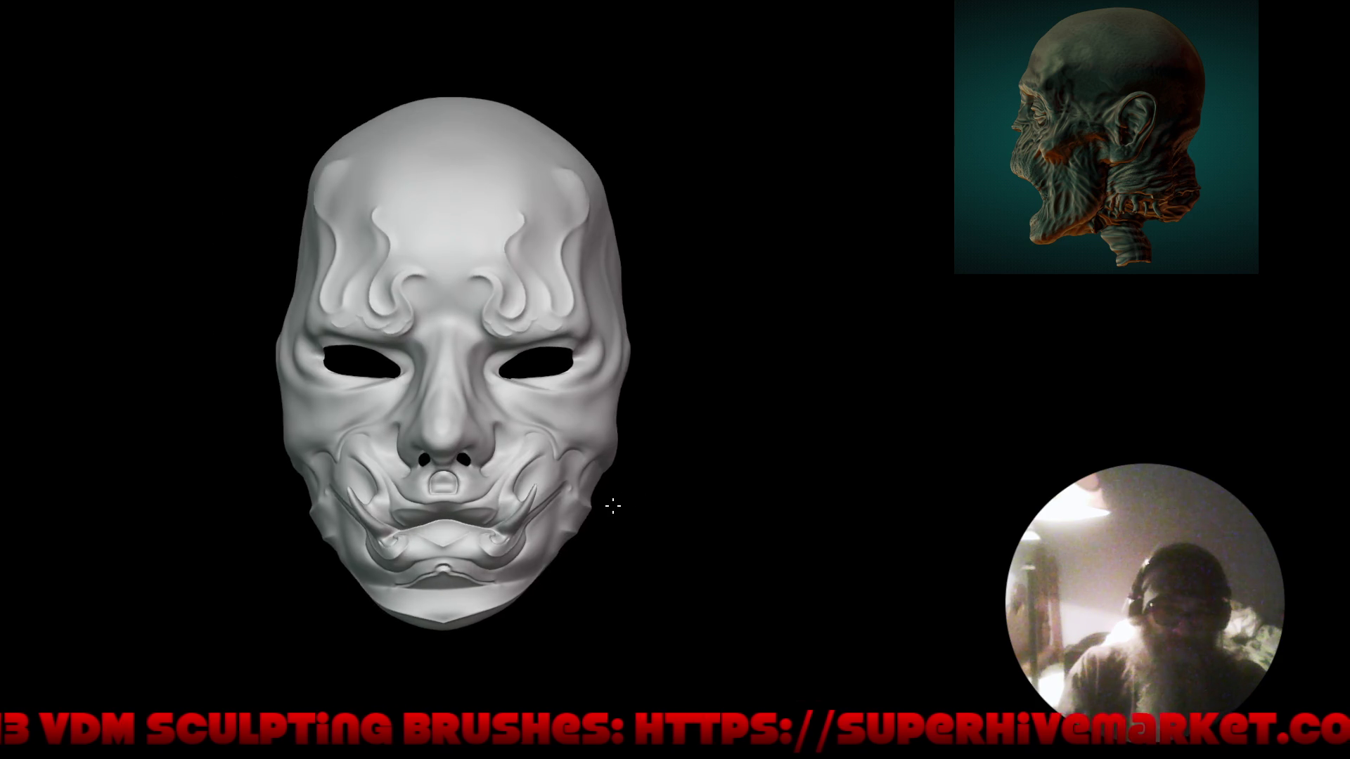
scroll(557, 572, up, 5)
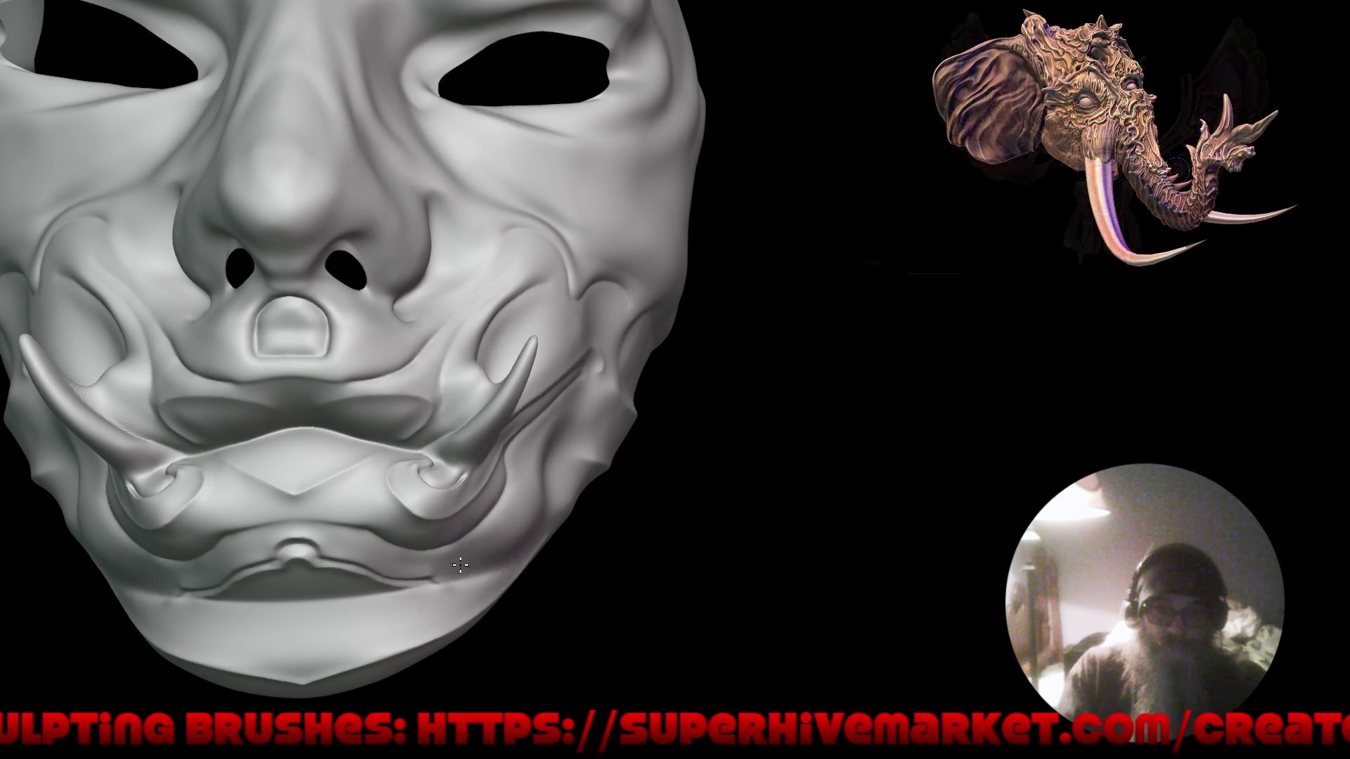
key(f)
mouse_move(618, 512)
mouse_down()
mouse_move(635, 500)
mouse_move(530, 531)
mouse_move(622, 515)
mouse_up()
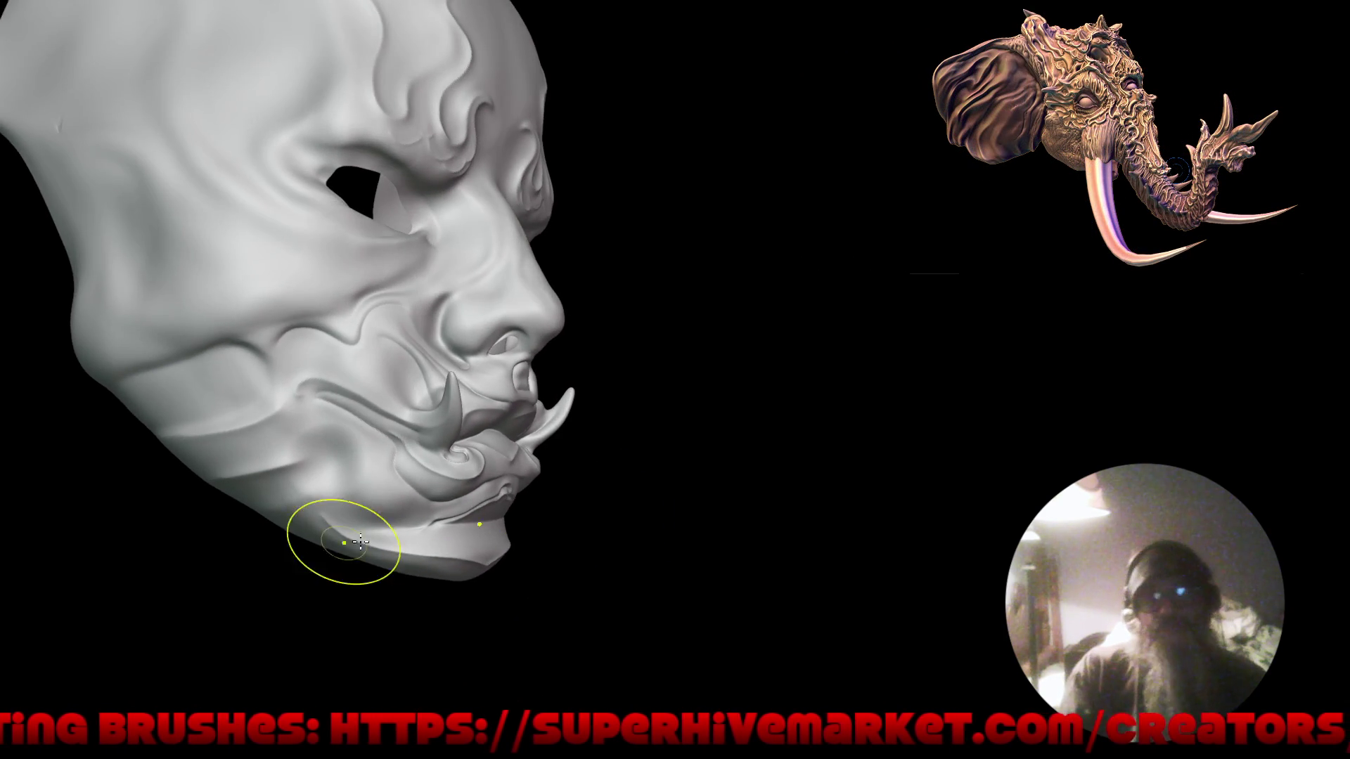
scroll(415, 402, up, 5)
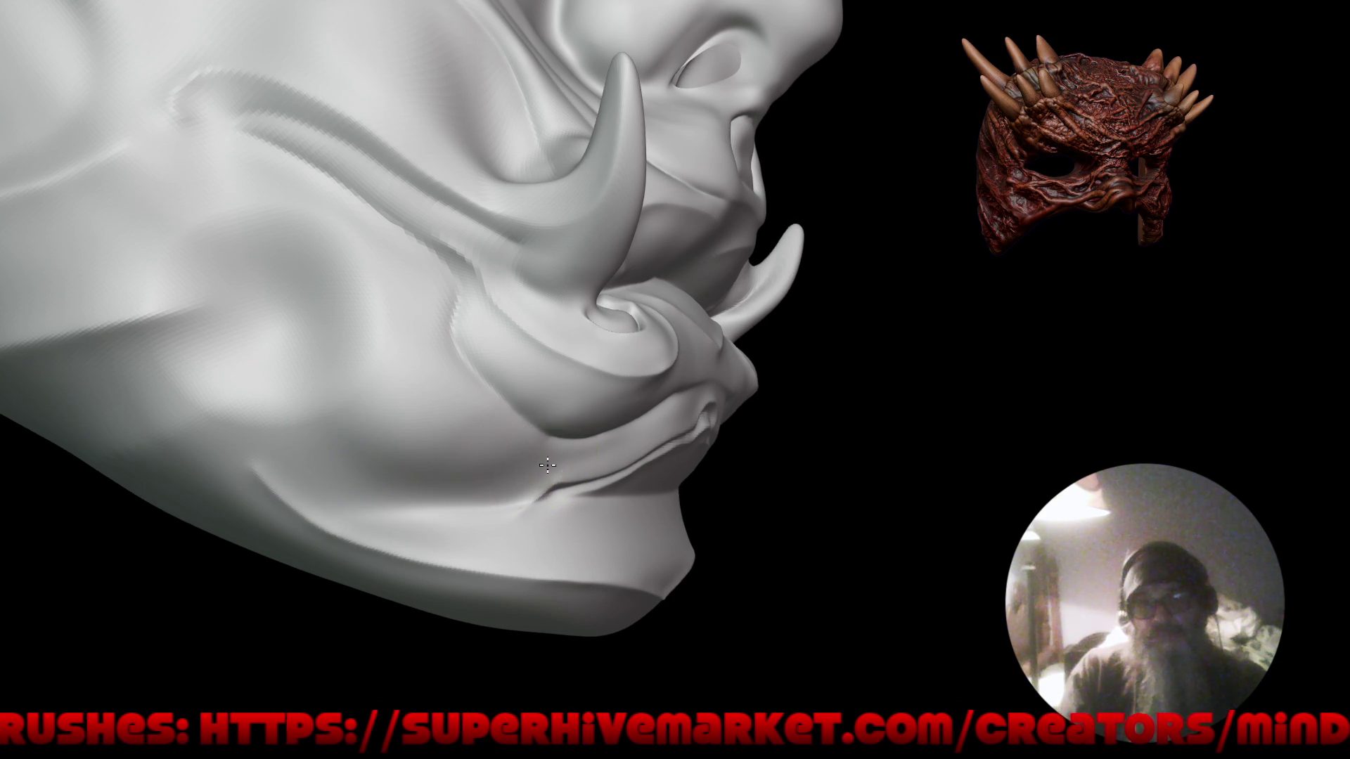
scroll(547, 461, up, 4)
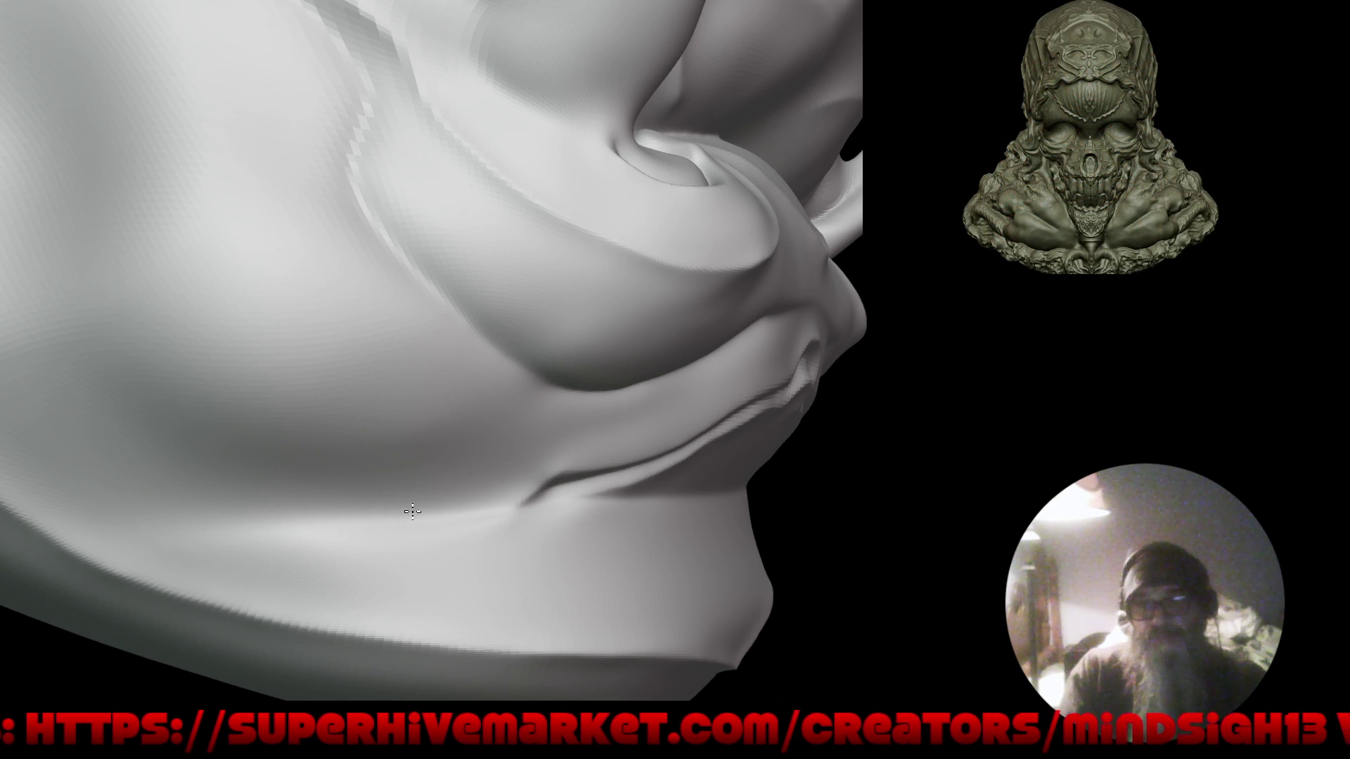
scroll(482, 341, down, 5)
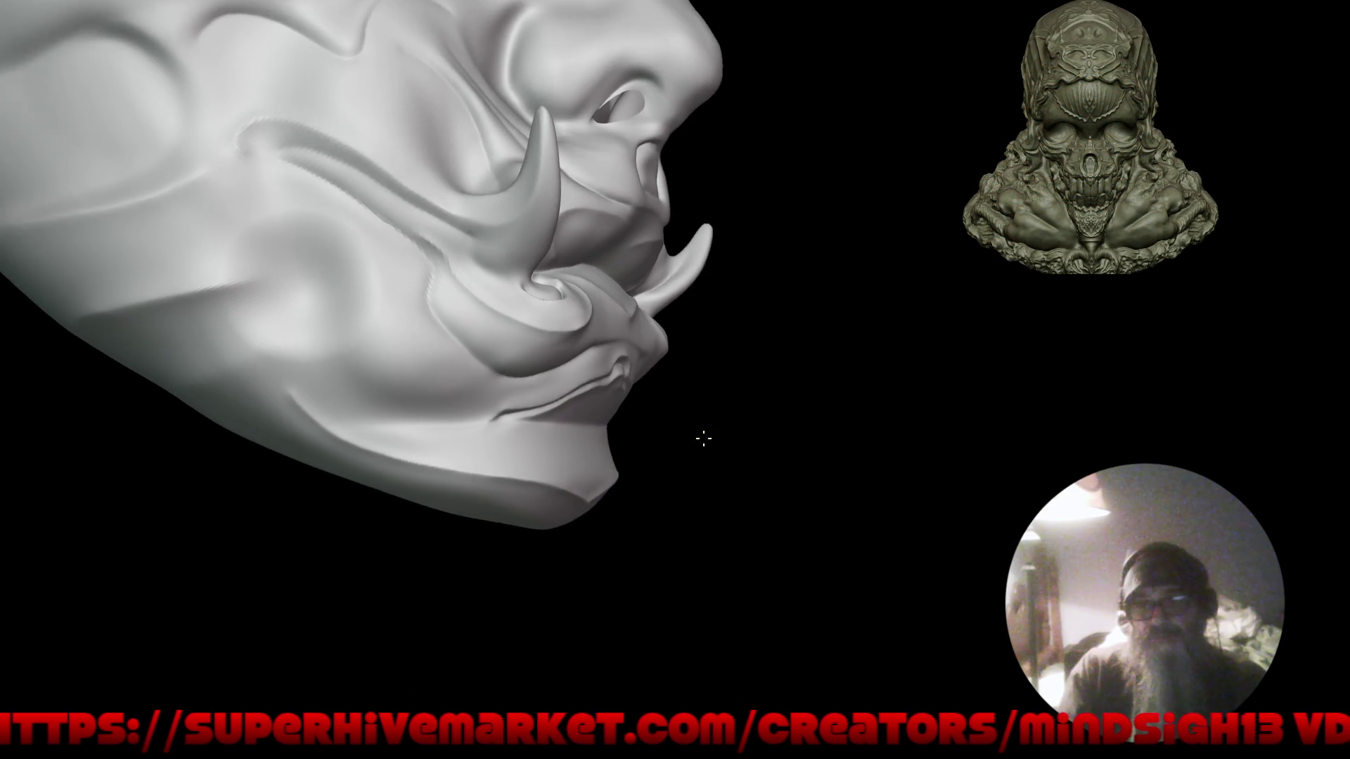
scroll(555, 453, up, 5)
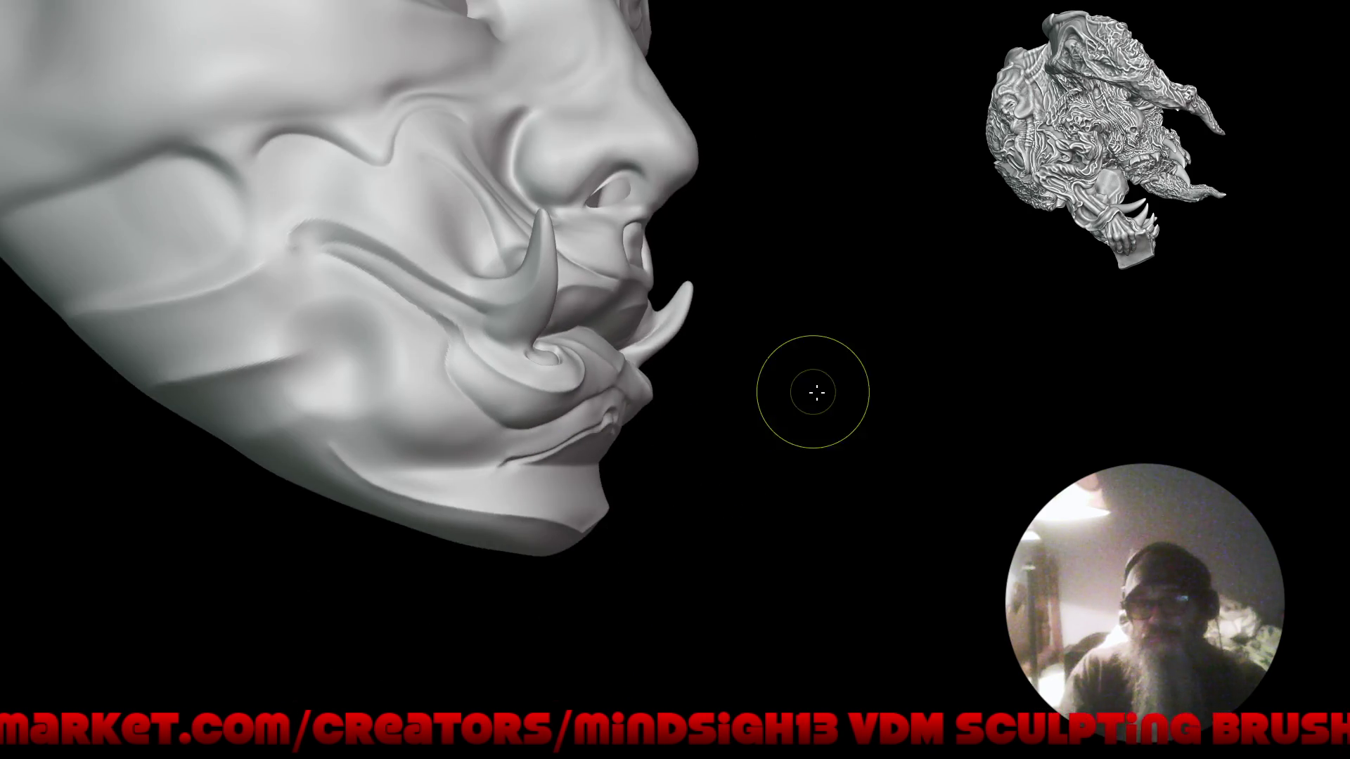
mouse_move(811, 392)
mouse_down()
mouse_move(699, 430)
mouse_move(633, 528)
mouse_move(695, 489)
mouse_move(846, 476)
mouse_move(738, 451)
mouse_up()
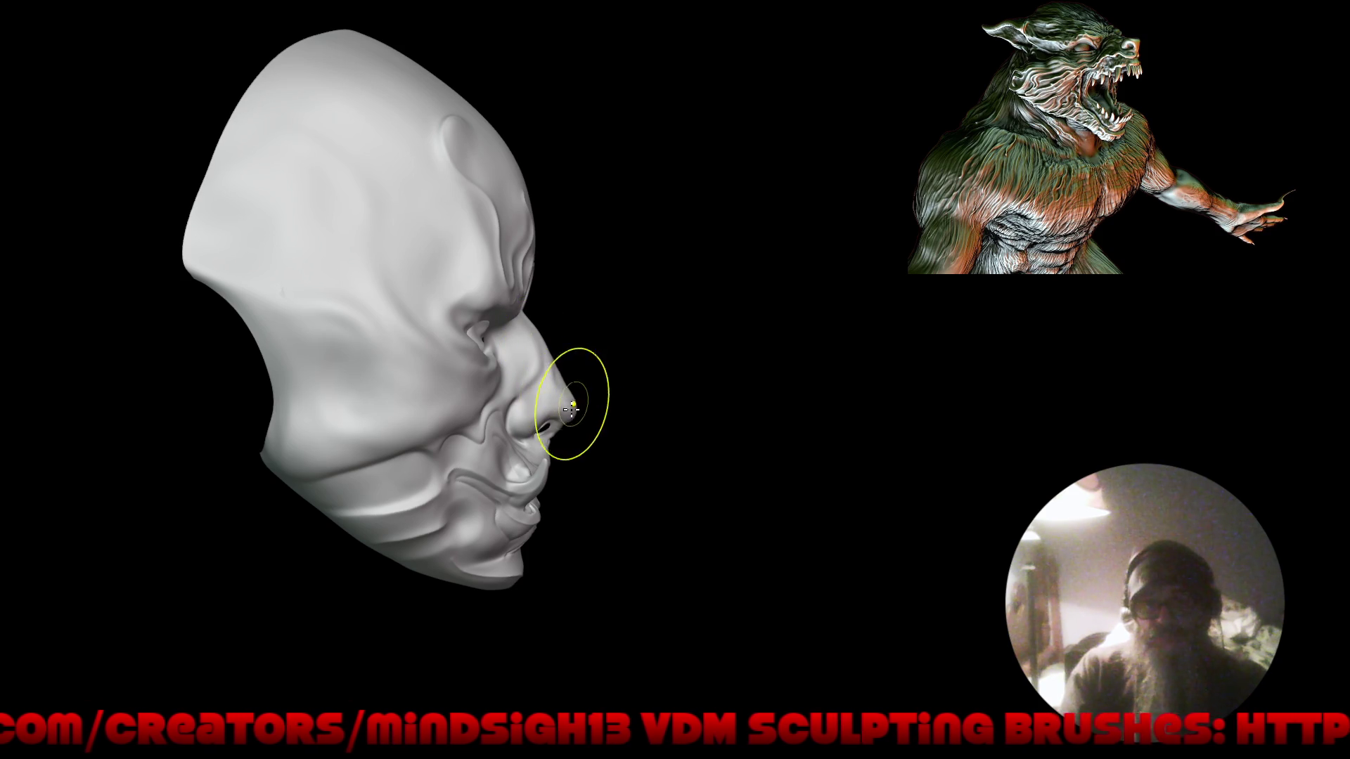
Dent a deeper hollow into the cheek above the tusk, below the crease by the nose.
scroll(573, 406, up, 8)
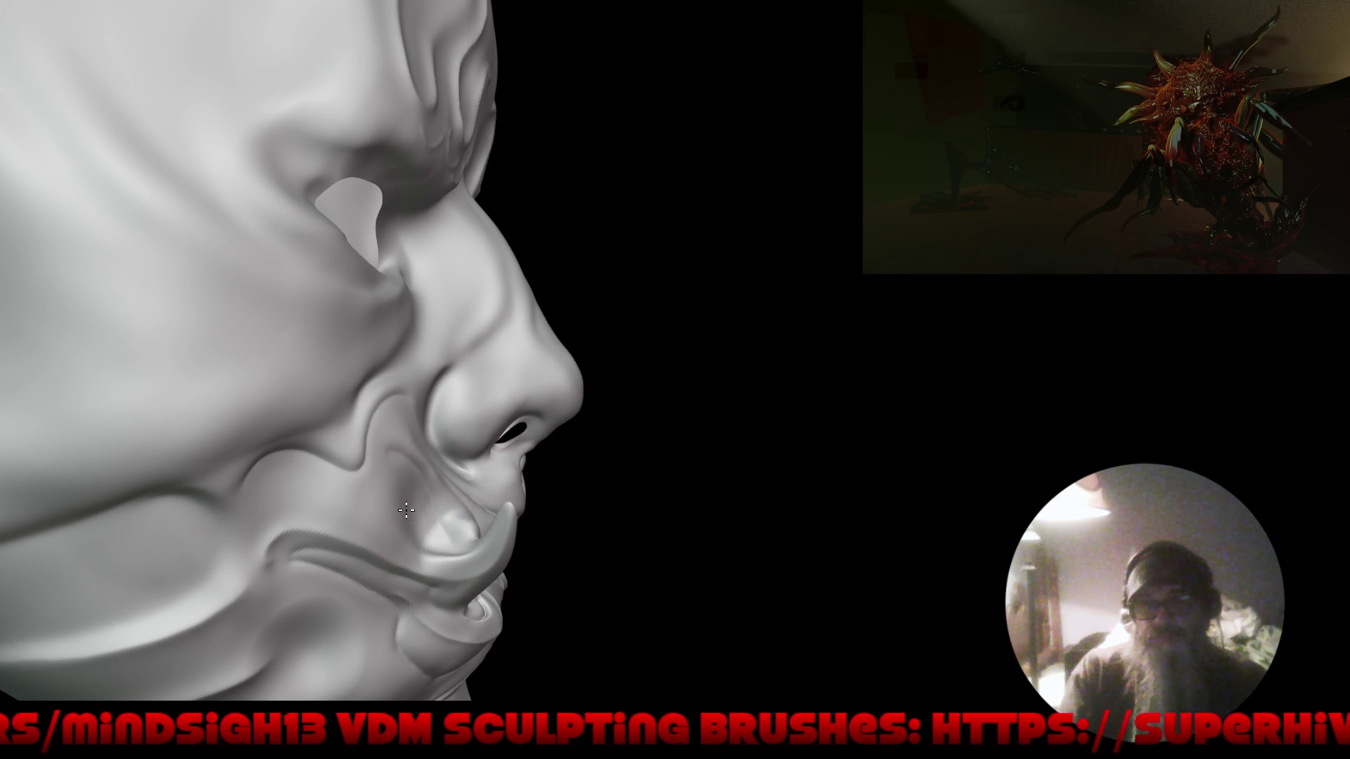
mouse_move(400, 514)
middle_down()
mouse_move(450, 464)
mouse_move(389, 443)
middle_up()
drag(389, 442, 388, 485)
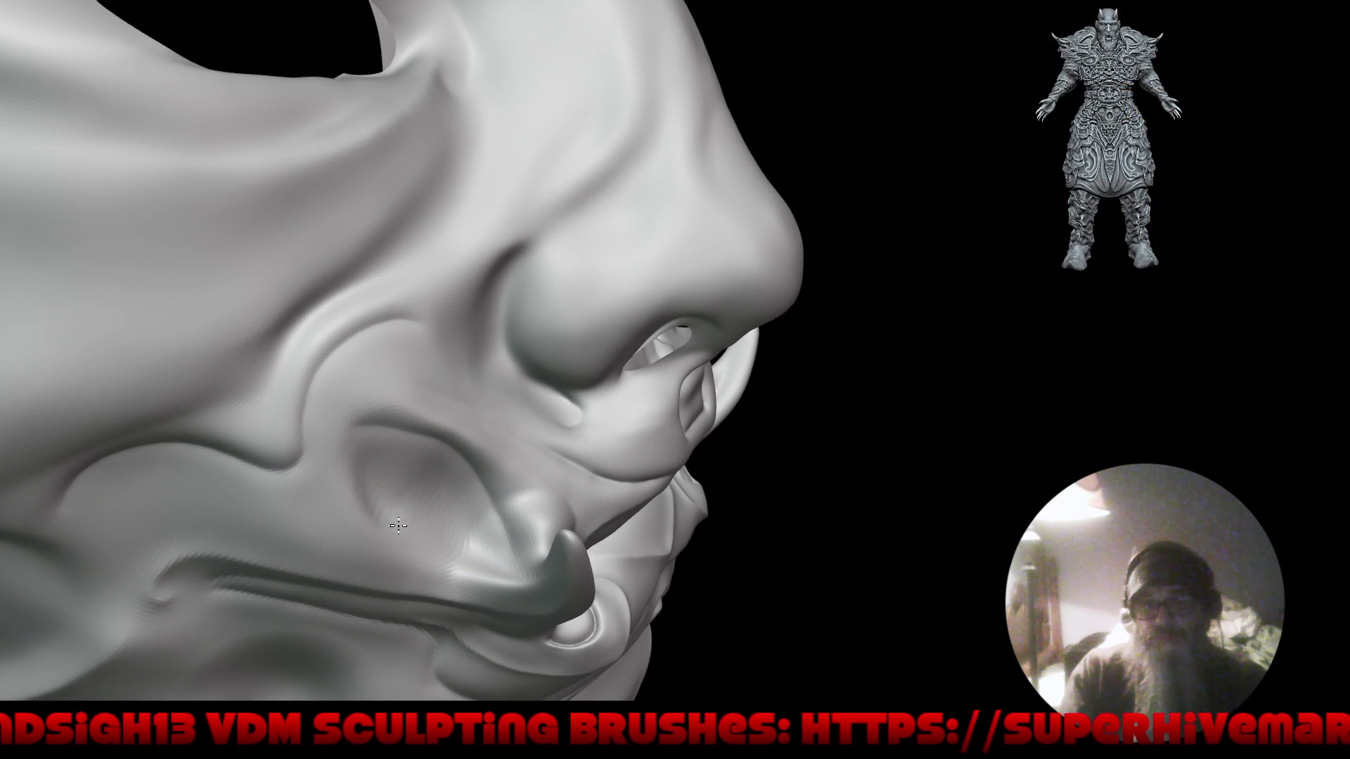
middle_drag(429, 536, 447, 529)
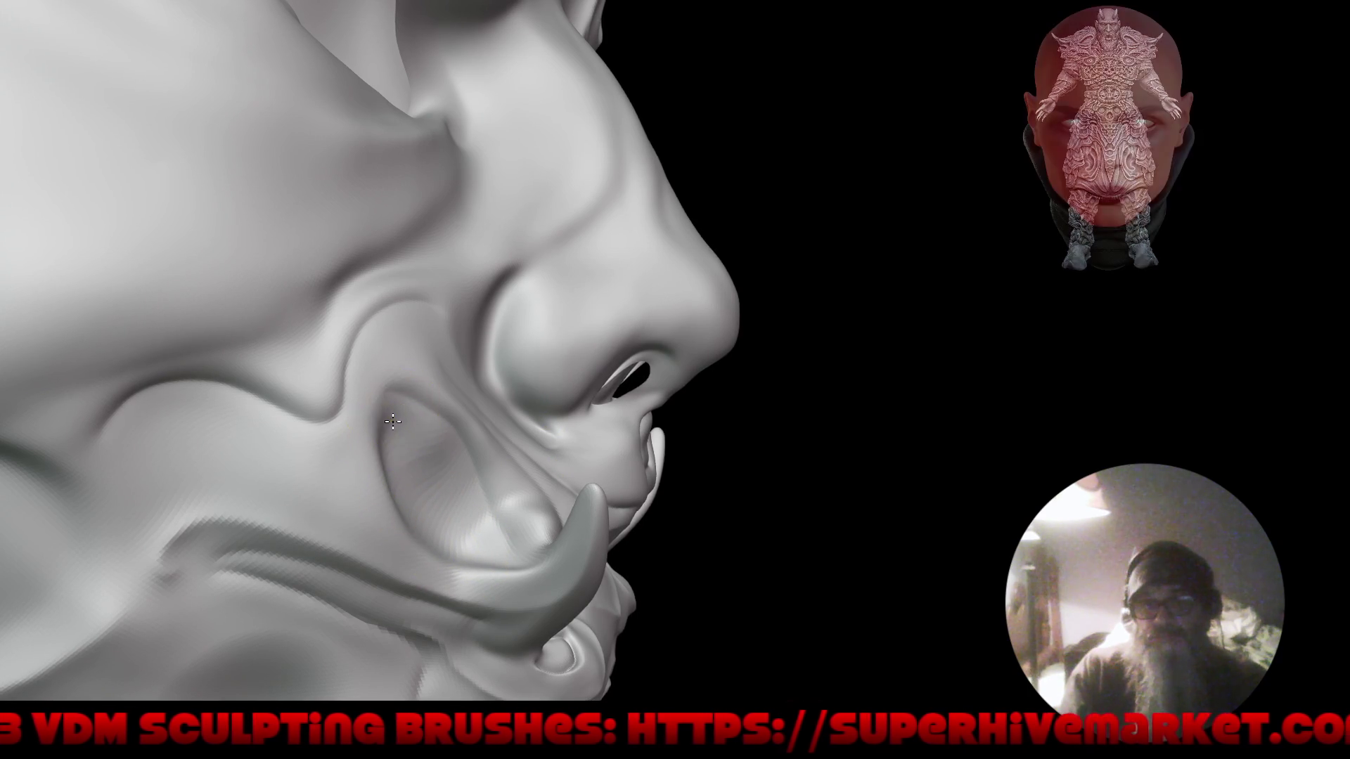
Smooth the inside of the cheek hollow and rebuild the ridge along its rim.
middle_drag(394, 398, 415, 455)
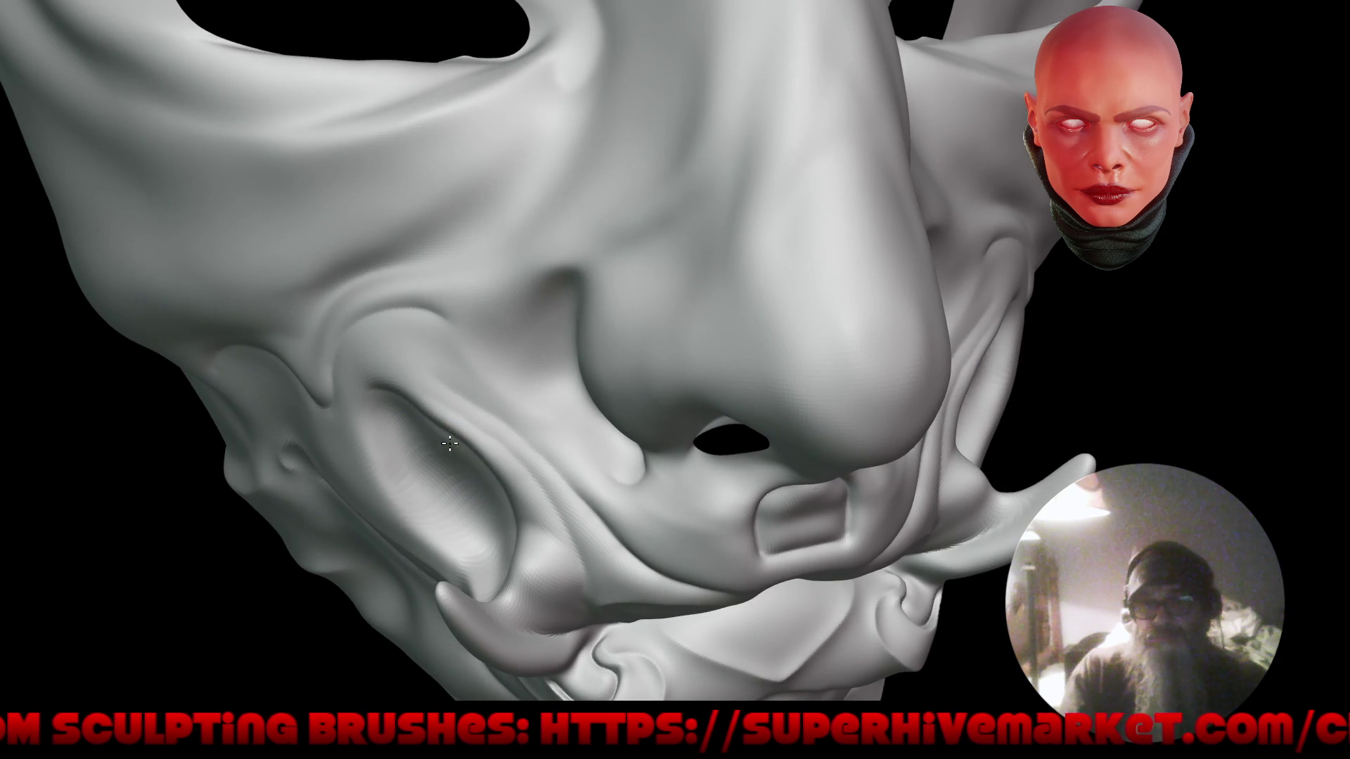
mouse_move(453, 450)
mouse_down()
mouse_move(497, 512)
mouse_move(487, 541)
mouse_up()
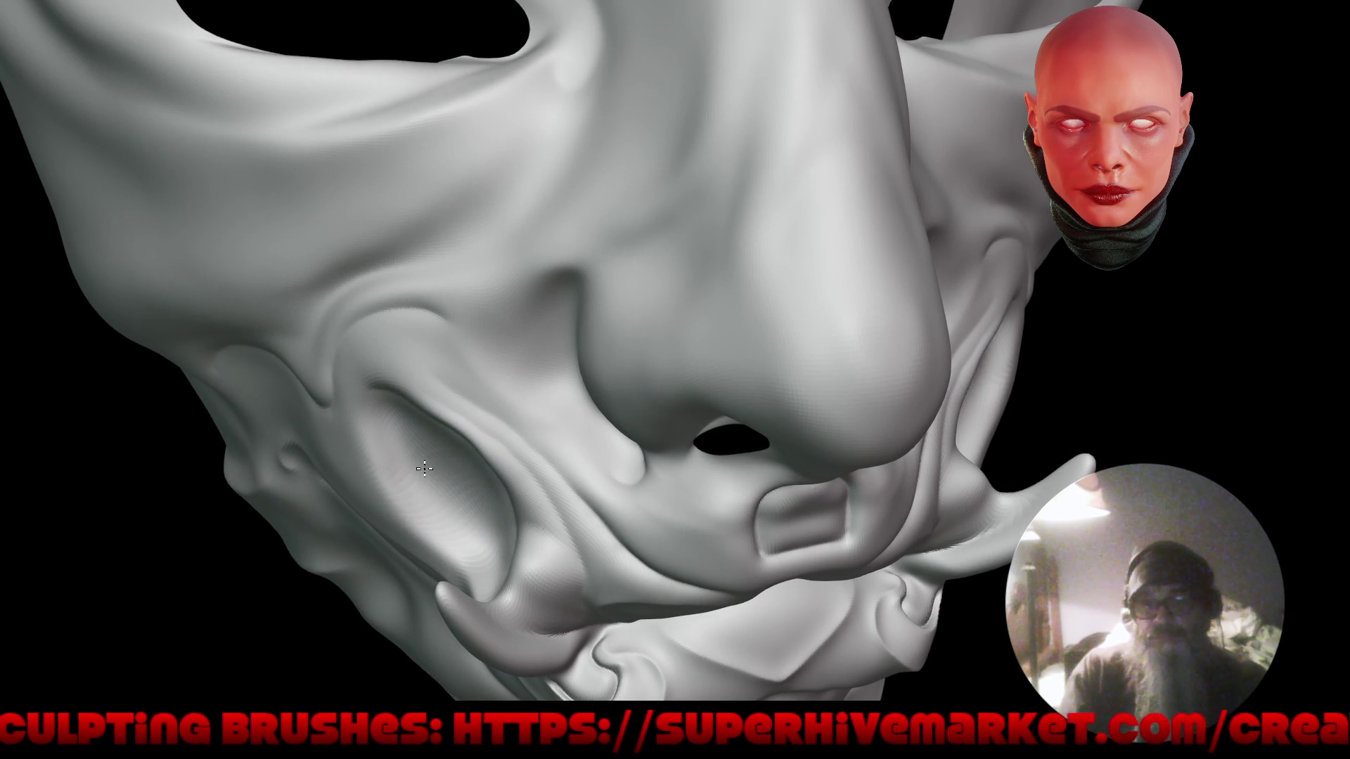
mouse_move(409, 459)
mouse_down()
mouse_move(482, 587)
mouse_move(437, 402)
mouse_move(467, 428)
mouse_move(459, 436)
mouse_up()
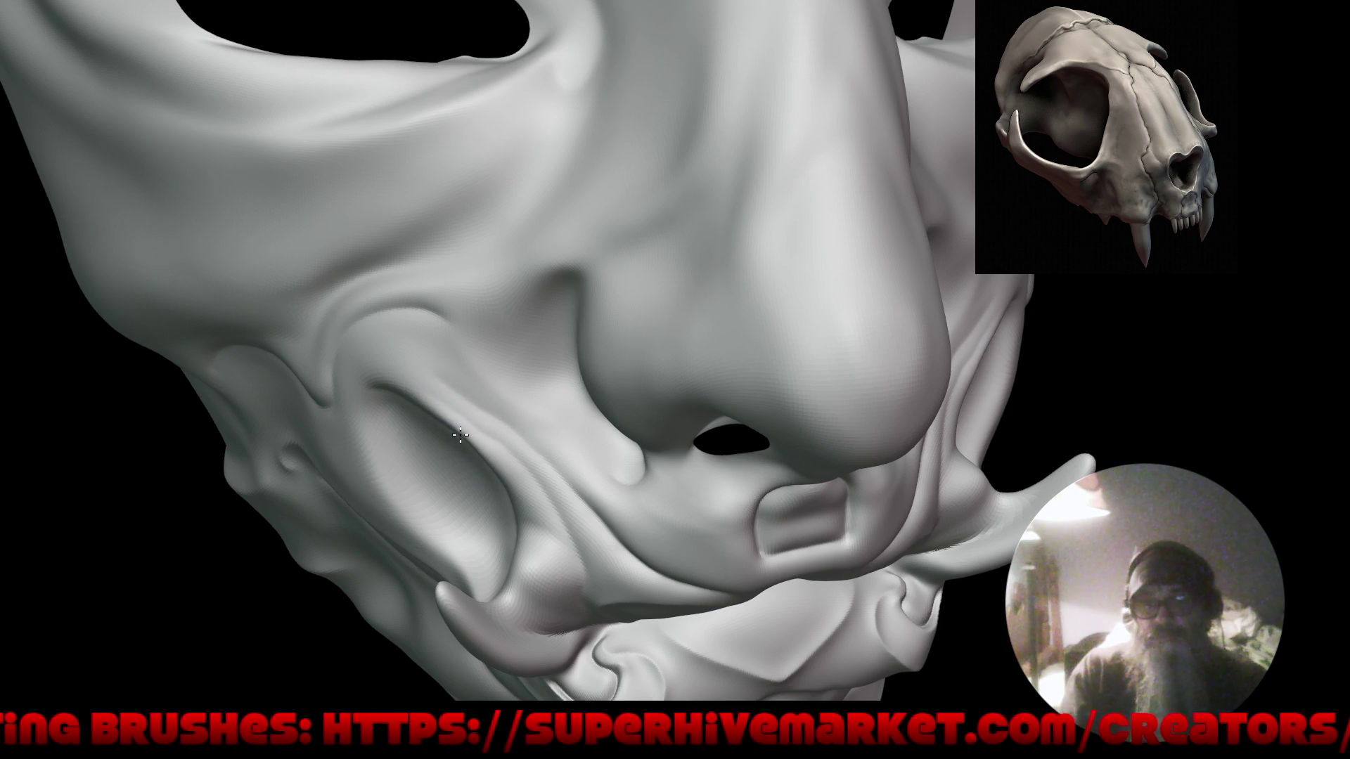
mouse_move(377, 528)
ctrl+right_down()
mouse_move(401, 635)
mouse_move(407, 482)
mouse_move(504, 375)
ctrl+right_up()
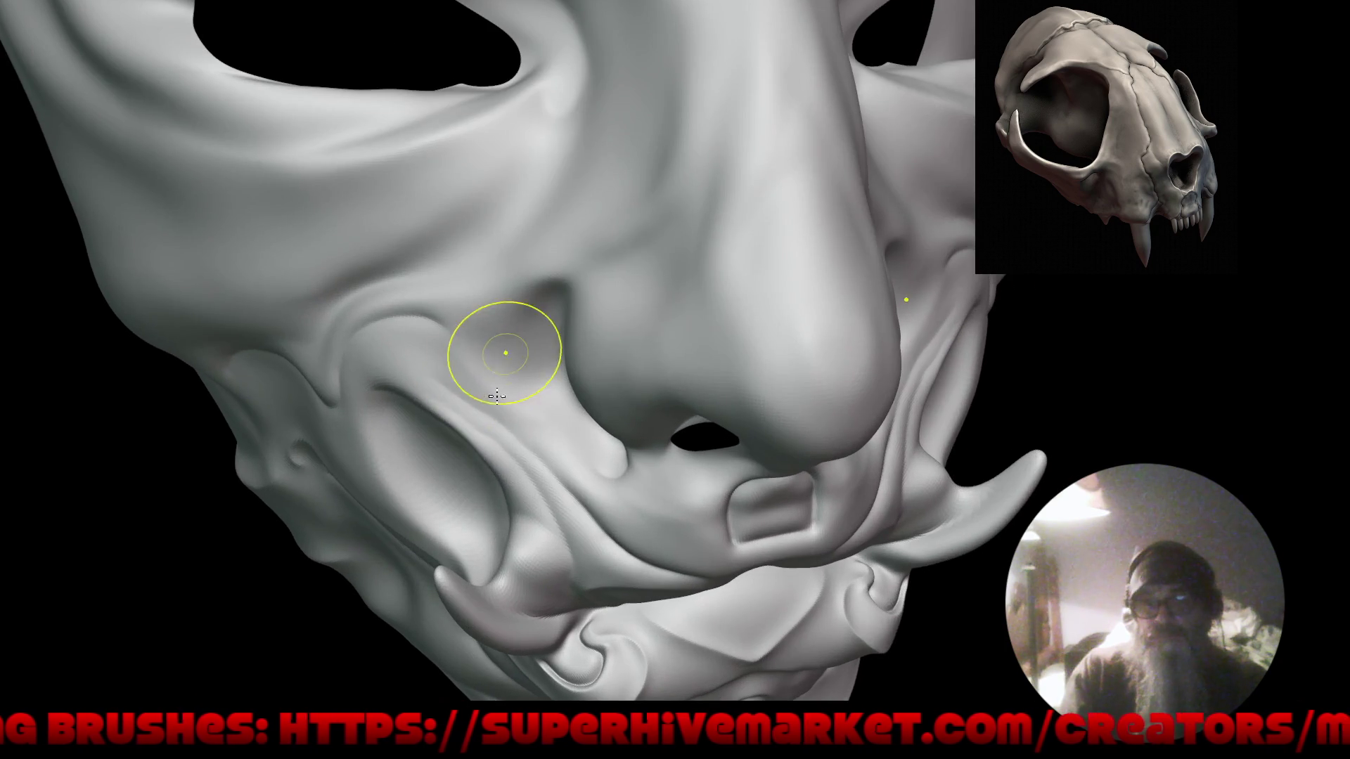
mouse_move(469, 455)
ctrl+right_down()
mouse_move(528, 340)
mouse_move(483, 361)
ctrl+right_up()
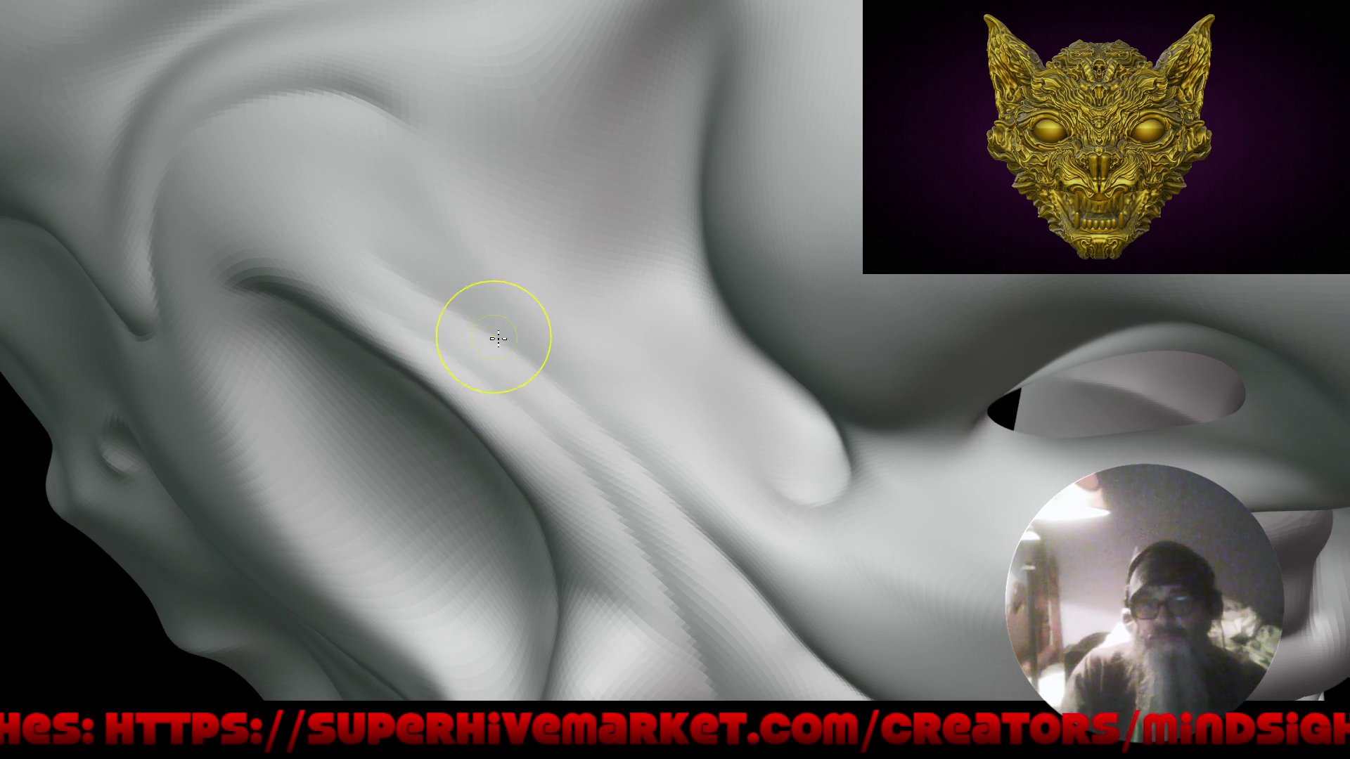
mouse_move(407, 310)
ctrl+right_down()
mouse_move(445, 618)
mouse_move(482, 572)
mouse_move(578, 567)
mouse_move(536, 555)
mouse_move(503, 314)
mouse_move(497, 452)
mouse_move(430, 419)
ctrl+right_up()
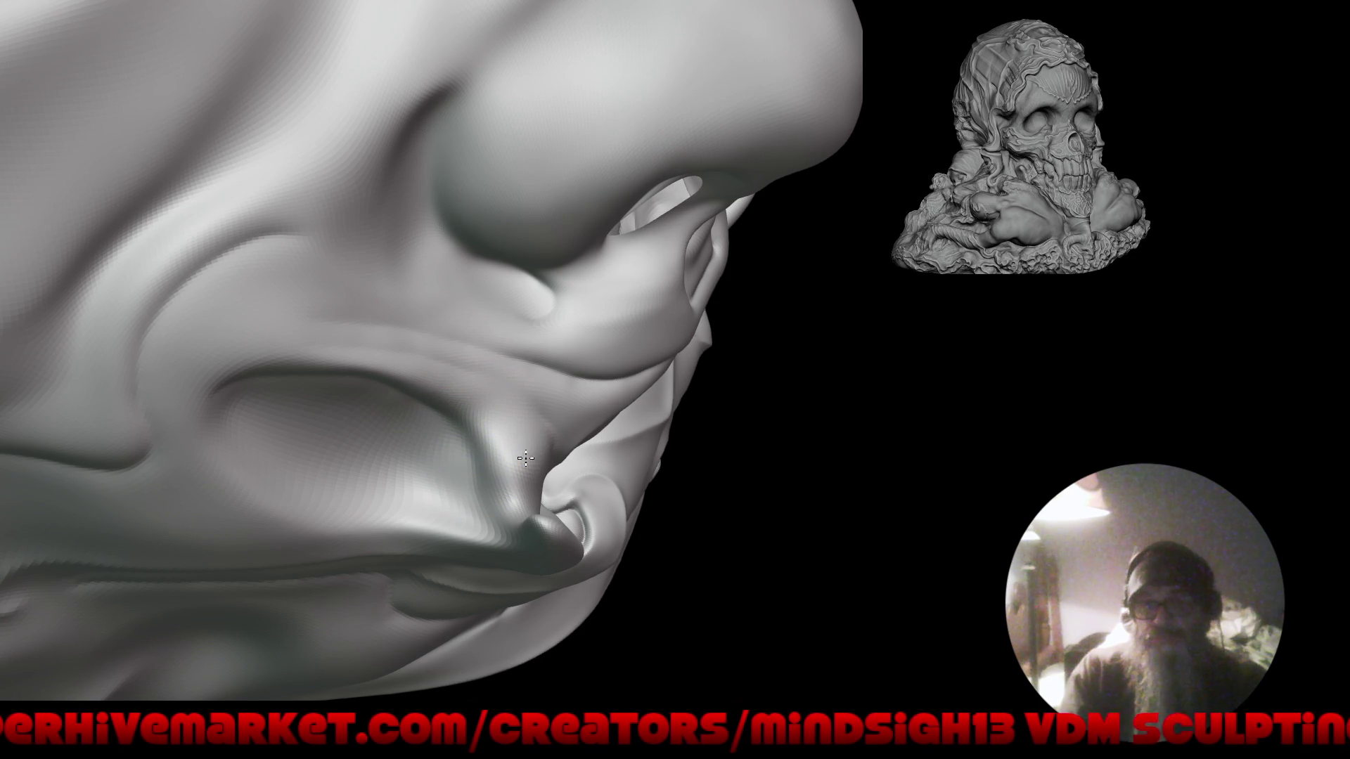
Refine the cheek and jaw surface near the tusk base, checking from low front and profile views.
right_drag(556, 425, 497, 398)
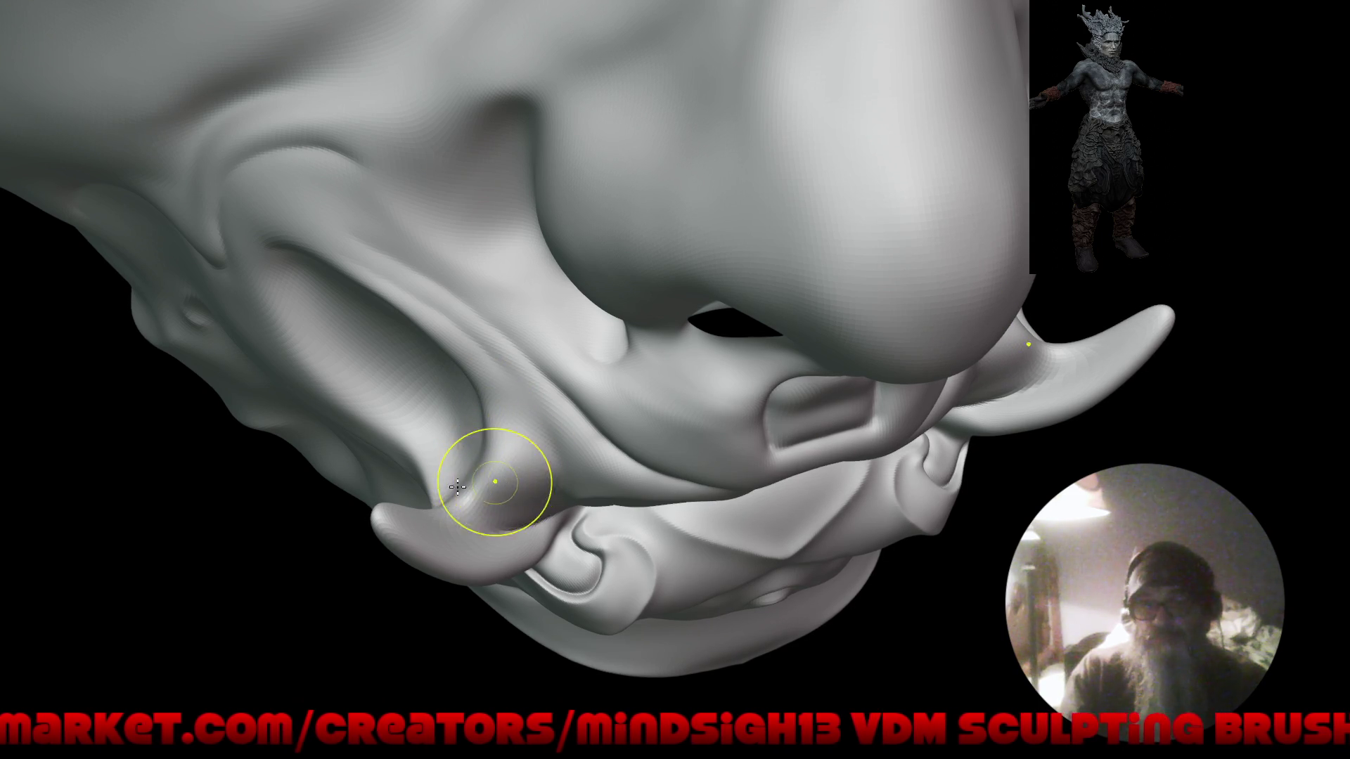
mouse_move(420, 537)
right_down()
mouse_move(400, 383)
mouse_move(473, 603)
mouse_move(461, 488)
mouse_move(452, 538)
mouse_move(601, 542)
mouse_move(663, 467)
mouse_move(647, 513)
mouse_move(760, 494)
mouse_move(639, 491)
mouse_move(612, 473)
mouse_move(615, 507)
mouse_move(450, 500)
mouse_move(425, 384)
mouse_move(407, 437)
right_up()
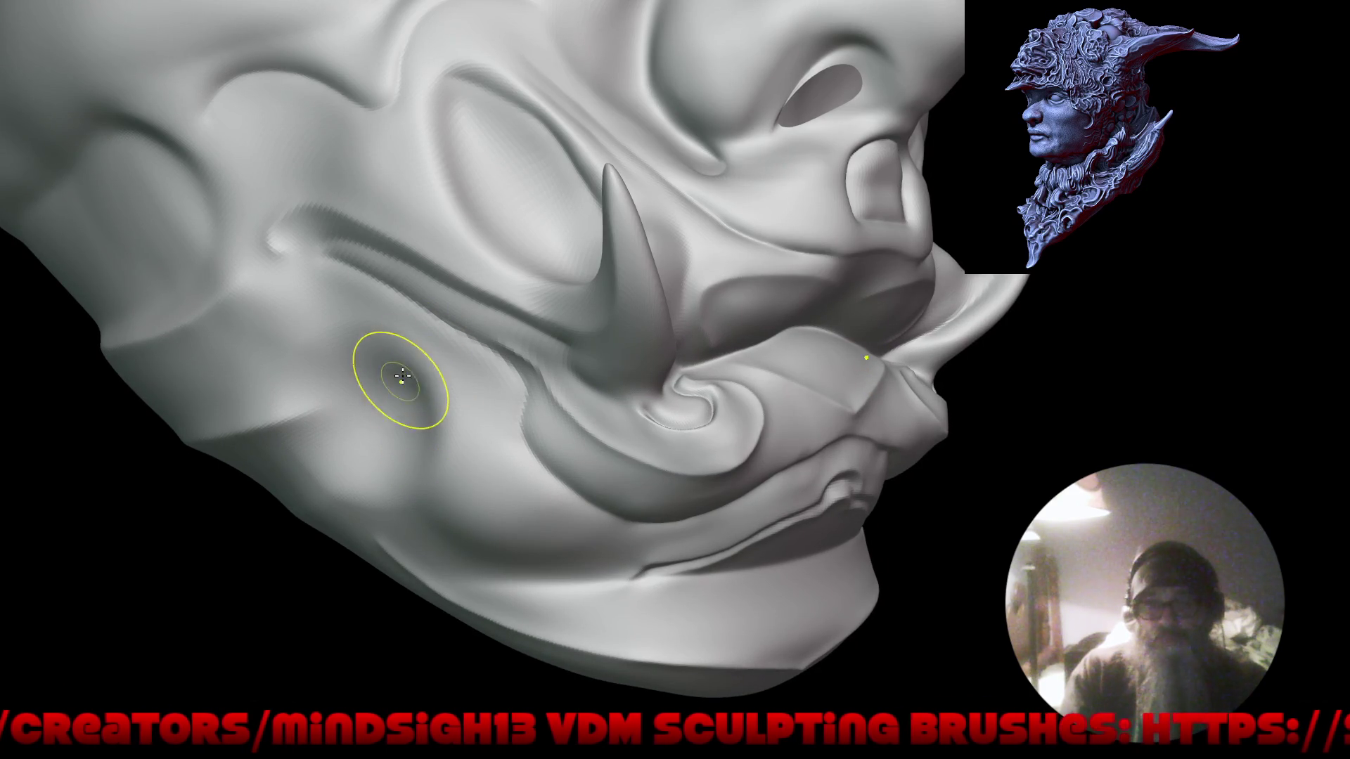
right_drag(351, 406, 404, 414)
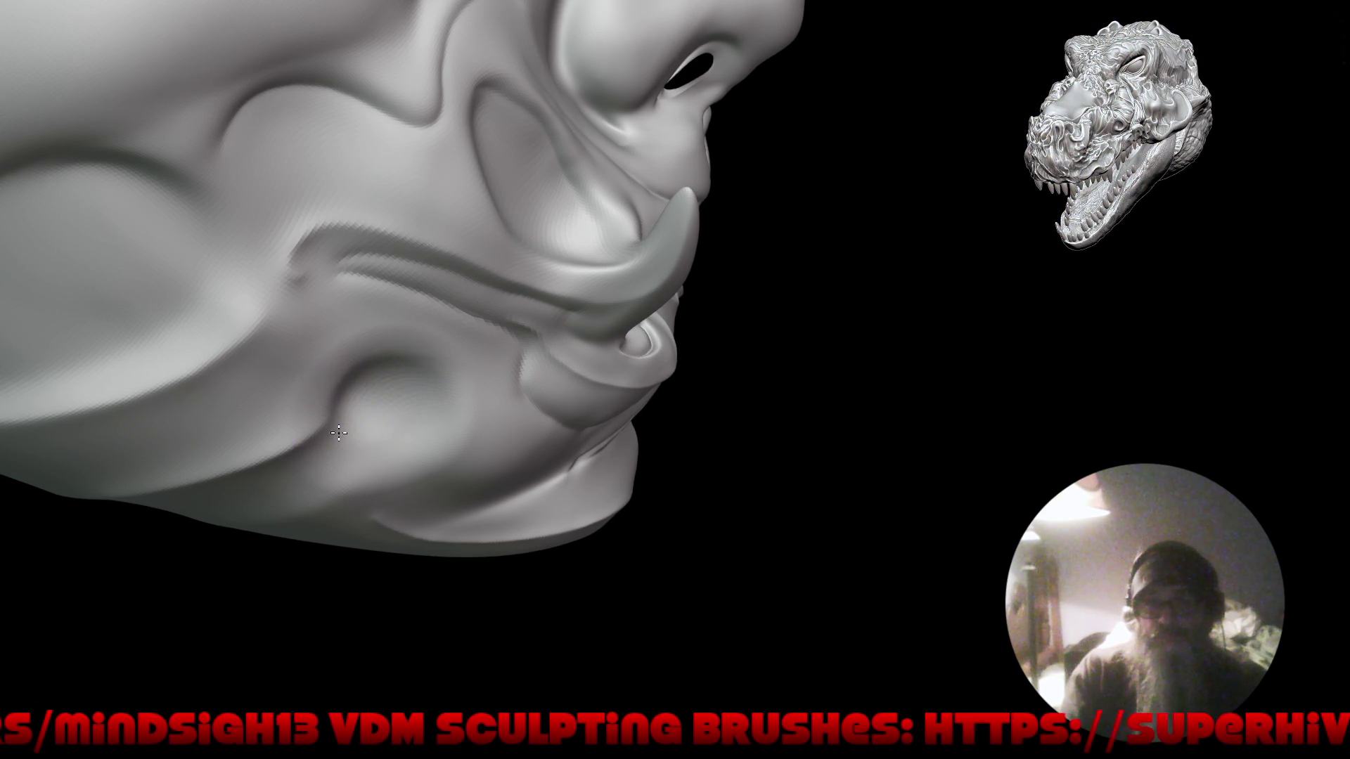
mouse_move(327, 455)
right_down()
mouse_move(368, 485)
mouse_move(603, 478)
mouse_move(615, 582)
mouse_move(556, 529)
mouse_move(501, 516)
mouse_move(527, 642)
mouse_move(657, 504)
mouse_move(563, 532)
mouse_move(598, 541)
right_up()
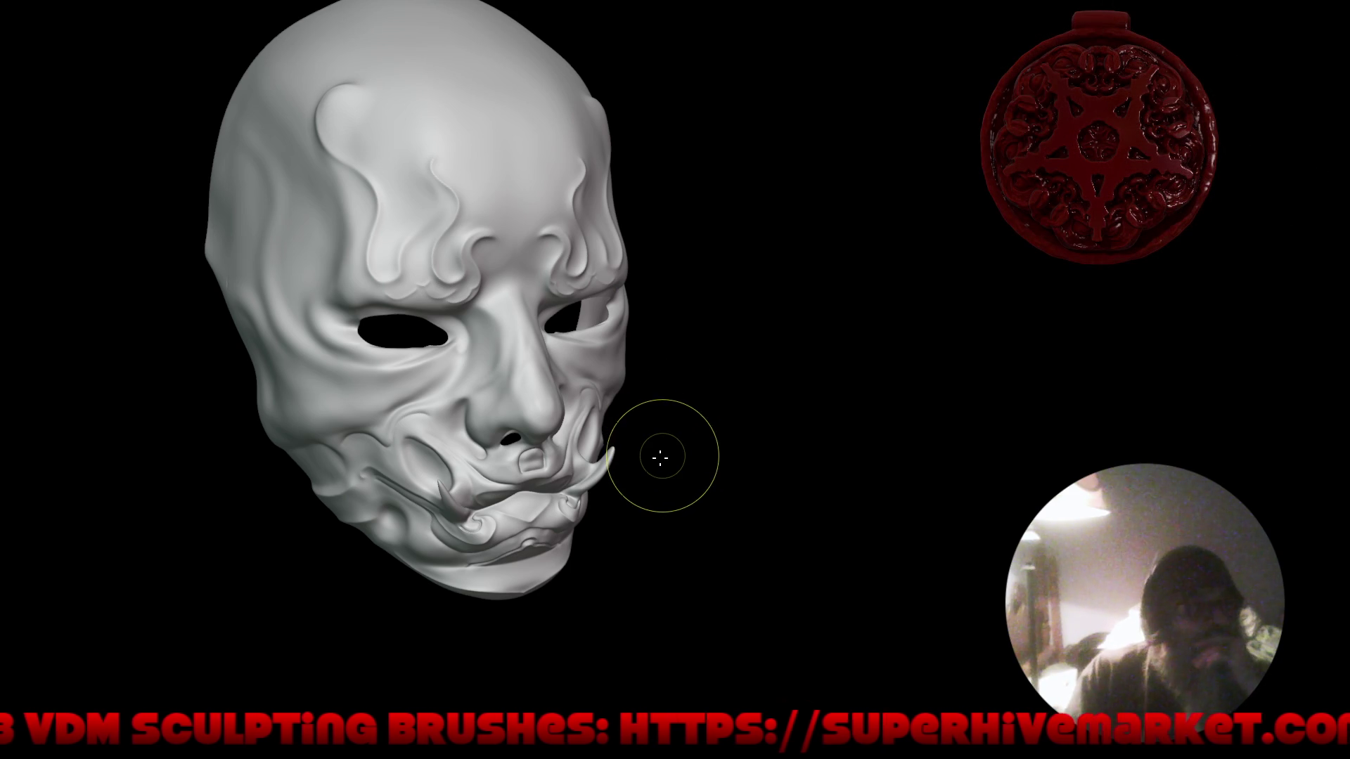
mouse_move(618, 477)
right_down()
mouse_move(727, 475)
mouse_move(594, 478)
mouse_move(649, 470)
mouse_move(642, 492)
mouse_move(690, 467)
mouse_move(639, 446)
mouse_move(587, 478)
right_up()
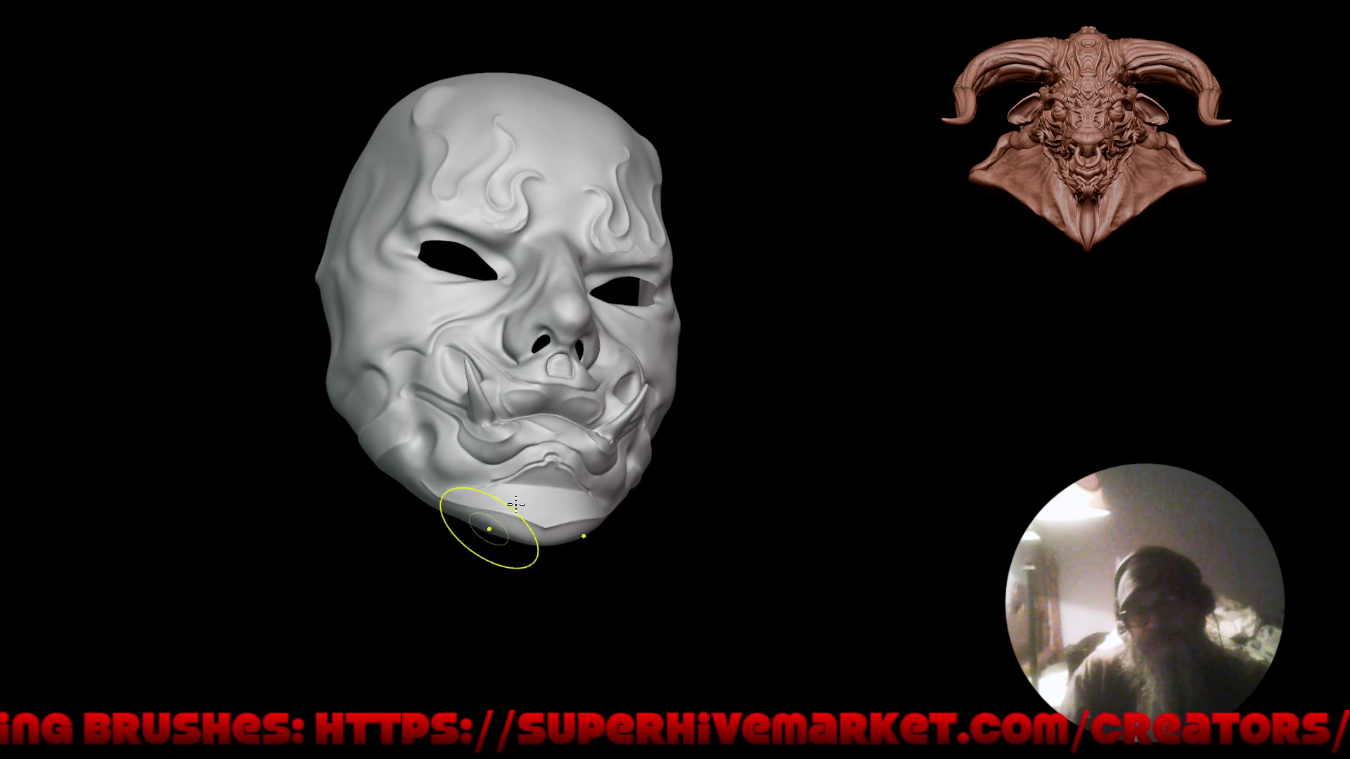
mouse_move(673, 453)
right_down()
mouse_move(660, 513)
mouse_move(738, 506)
mouse_move(766, 476)
right_up()
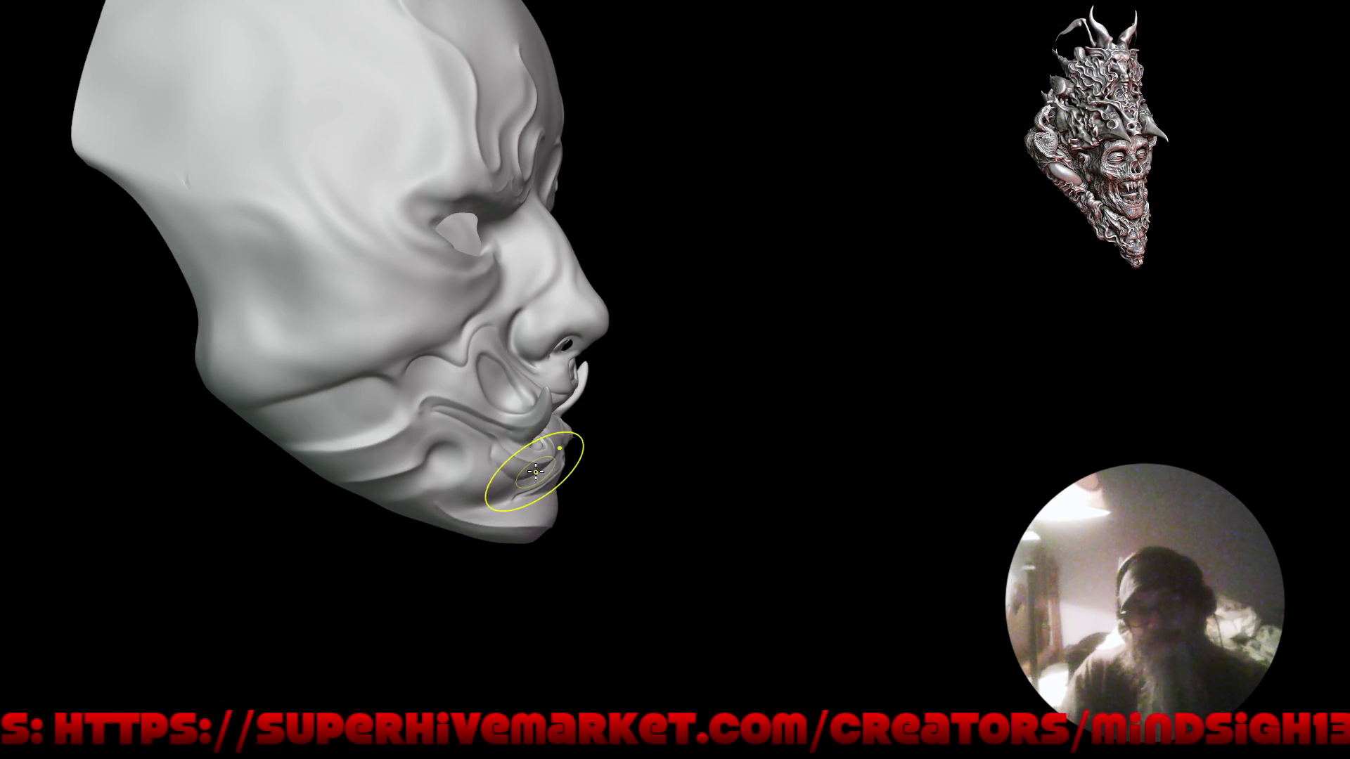
mouse_move(619, 482)
middle_down()
mouse_move(582, 455)
mouse_move(567, 484)
middle_up()
mouse_move(717, 413)
middle_down()
mouse_move(726, 473)
mouse_move(684, 473)
mouse_move(669, 383)
middle_up()
scroll(669, 383, up, 4)
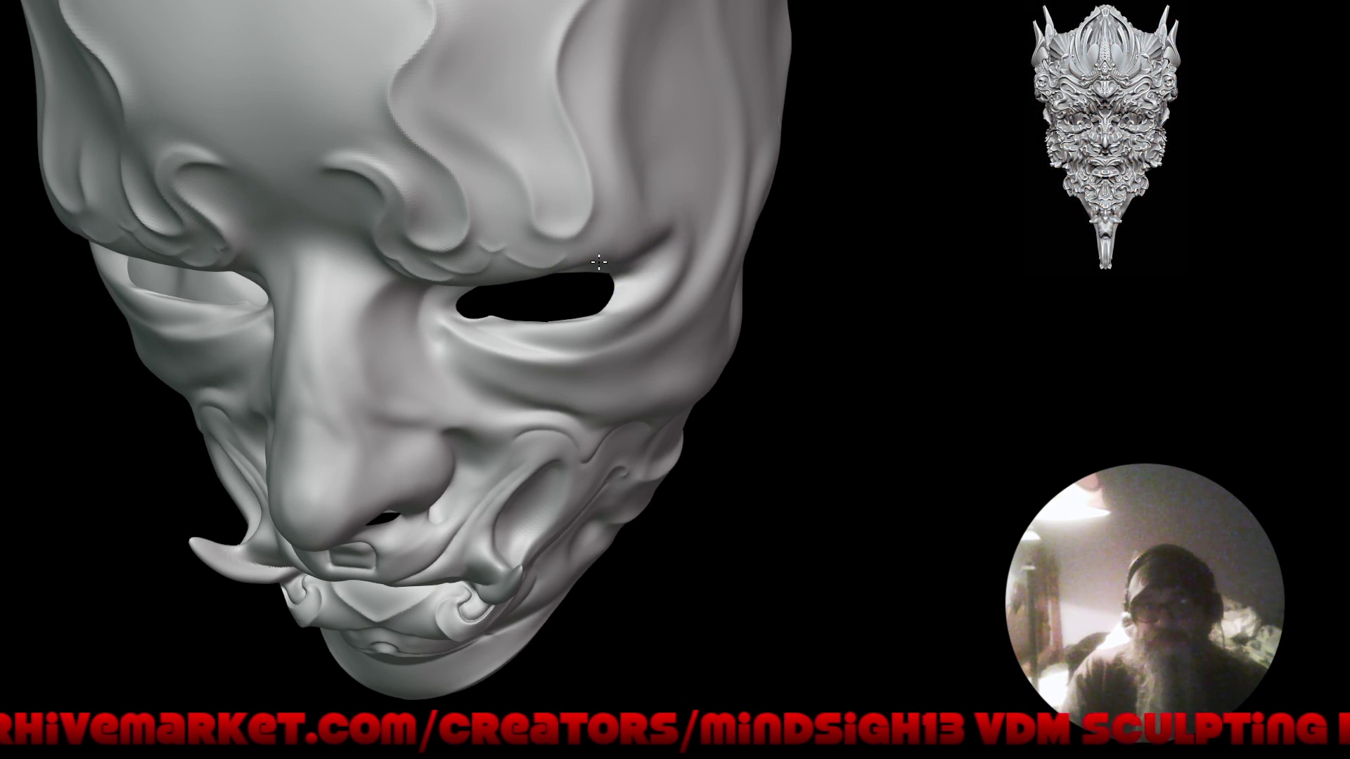
mouse_move(598, 263)
right_down()
mouse_move(660, 226)
mouse_move(535, 270)
right_up()
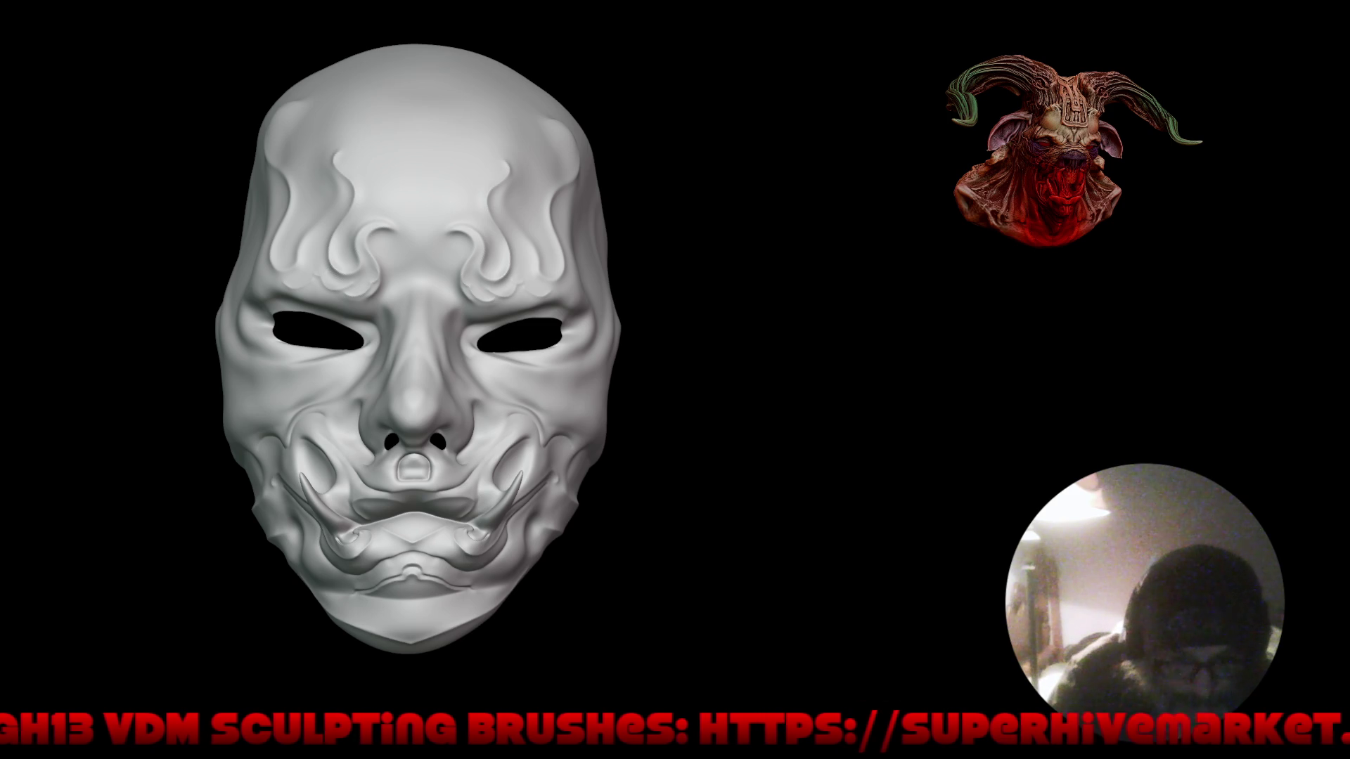
drag(642, 401, 710, 432)
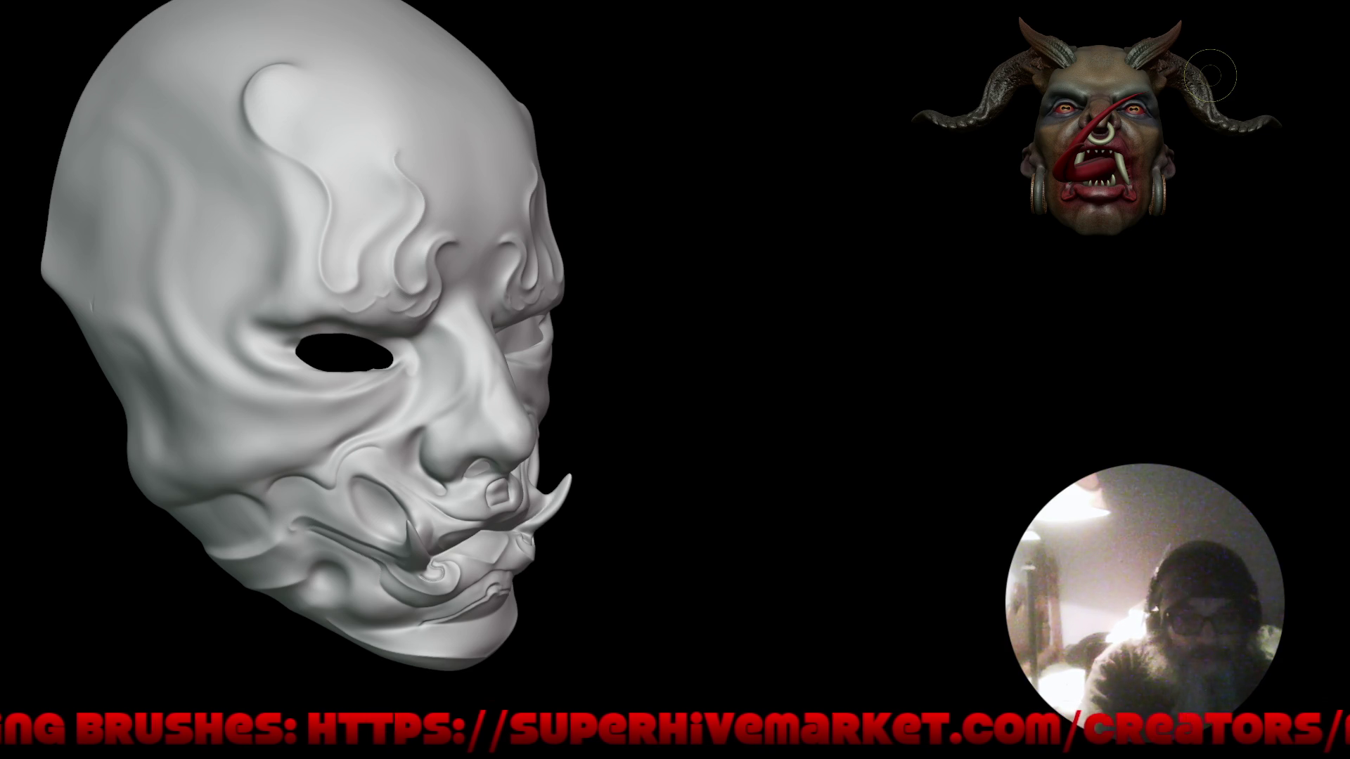
mouse_move(773, 422)
mouse_down()
mouse_move(693, 416)
mouse_move(705, 411)
mouse_up()
mouse_move(705, 412)
middle_down()
mouse_move(774, 404)
mouse_move(747, 401)
middle_up()
Switch to the Scrape/Fill brush and shrink its radius to about 70 px.
key(q)
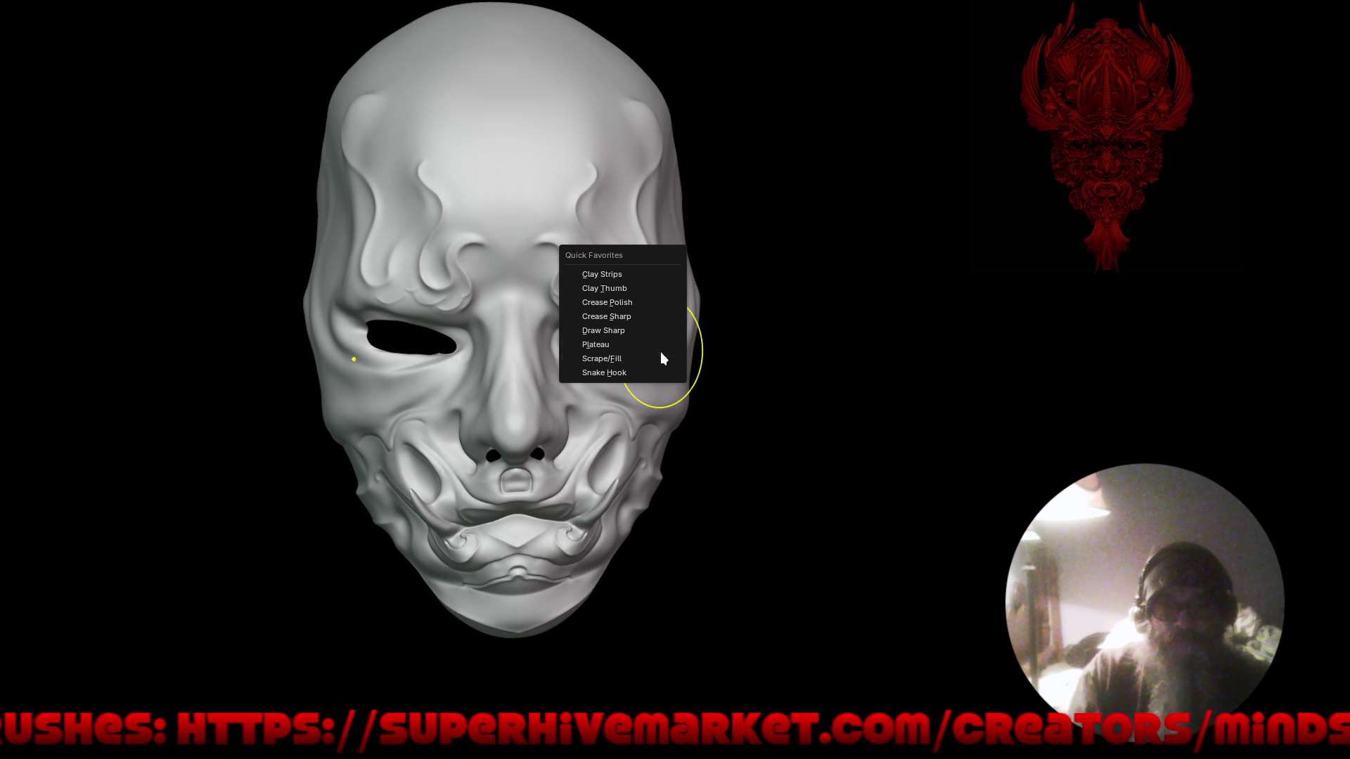
click(665, 358)
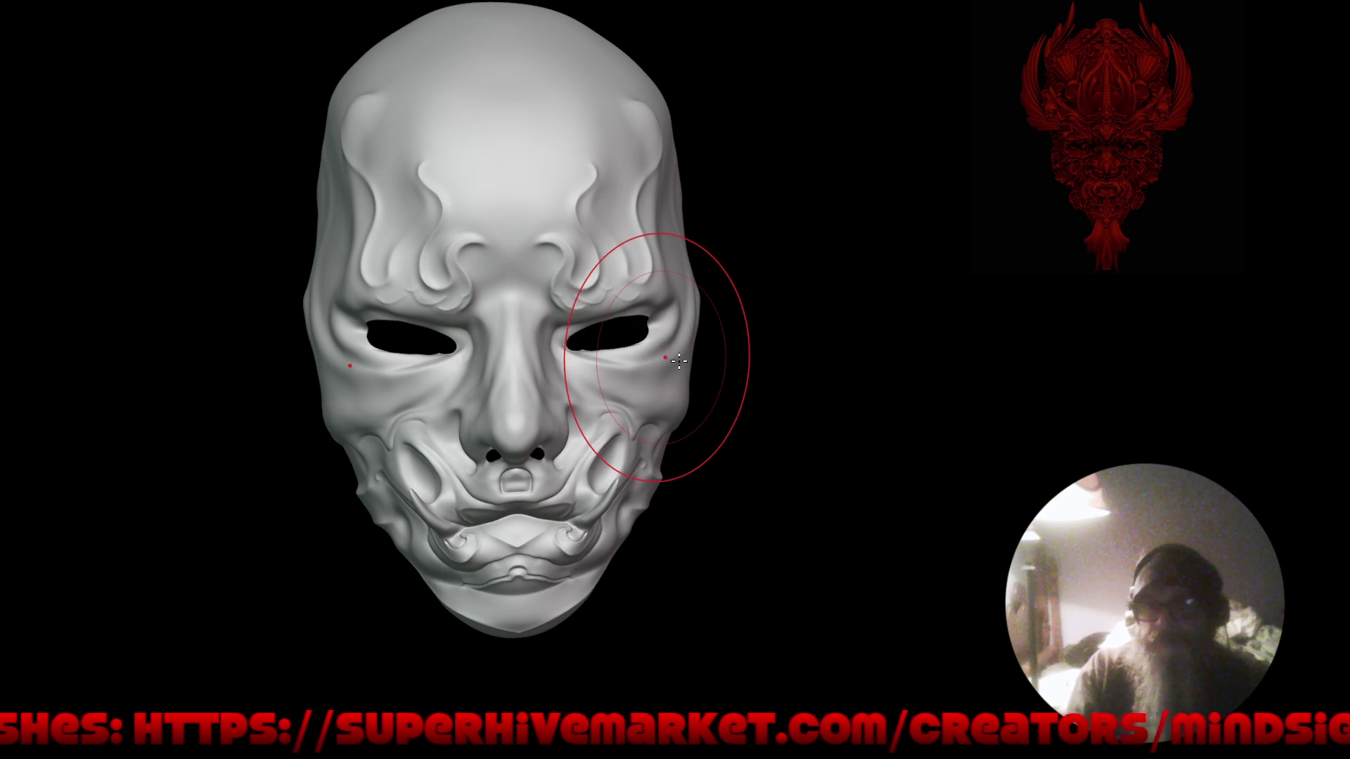
key(f)
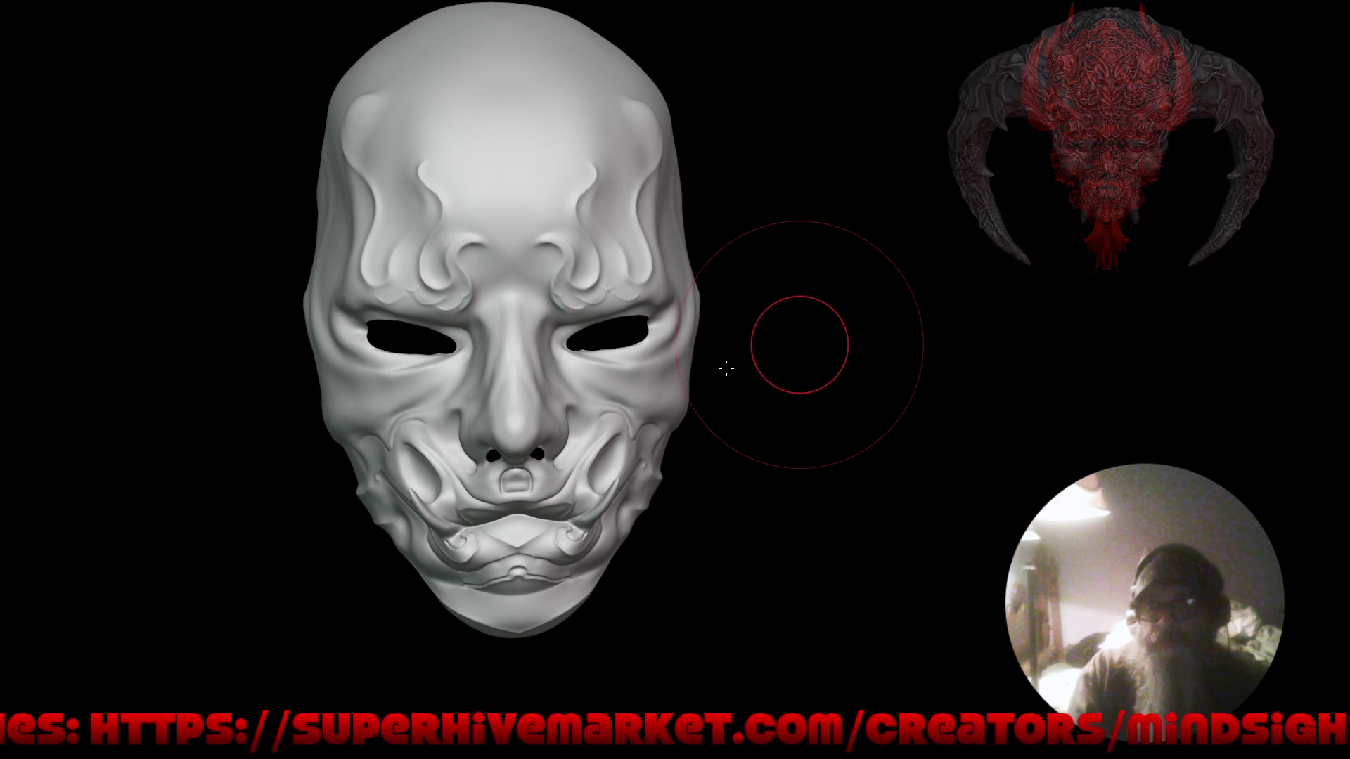
click(723, 368)
Stroke a small Crease Sharp mark into the cheek beside the mouth corner.
middle_drag(786, 361, 682, 340)
mouse_move(643, 340)
middle_down()
mouse_move(625, 356)
mouse_move(645, 339)
middle_up()
scroll(566, 540, up, 4)
key(q)
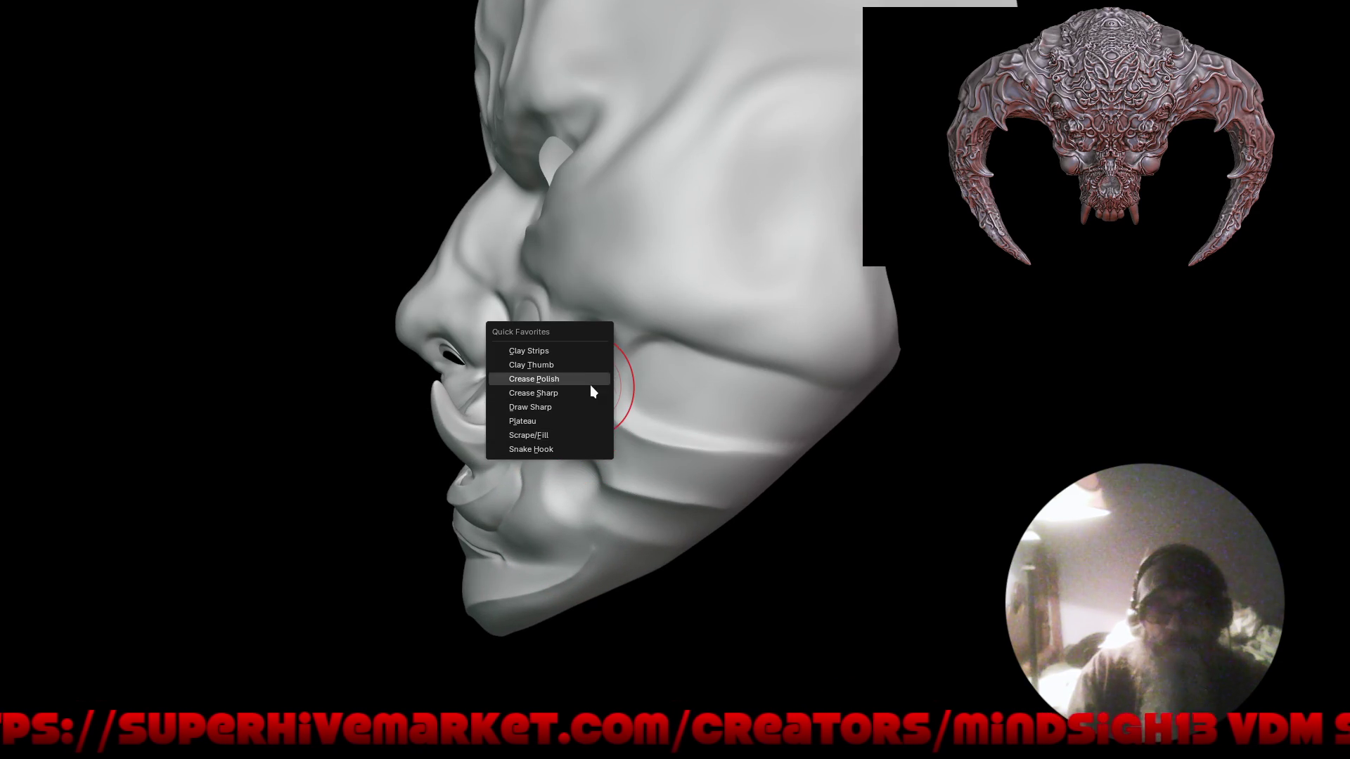
click(589, 391)
mouse_move(586, 456)
mouse_down()
mouse_move(572, 482)
mouse_move(589, 461)
mouse_up()
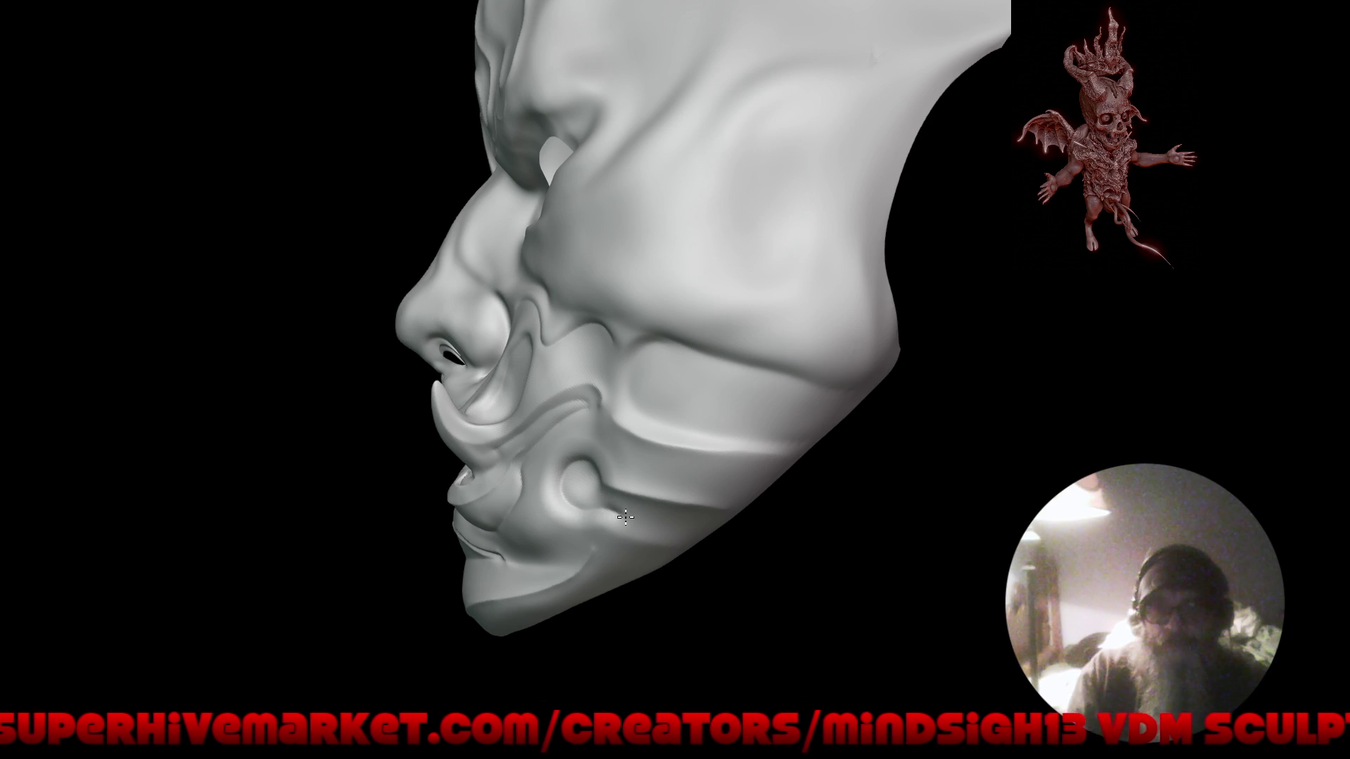
mouse_move(715, 551)
middle_down()
mouse_move(715, 520)
mouse_move(732, 530)
mouse_move(740, 495)
middle_up()
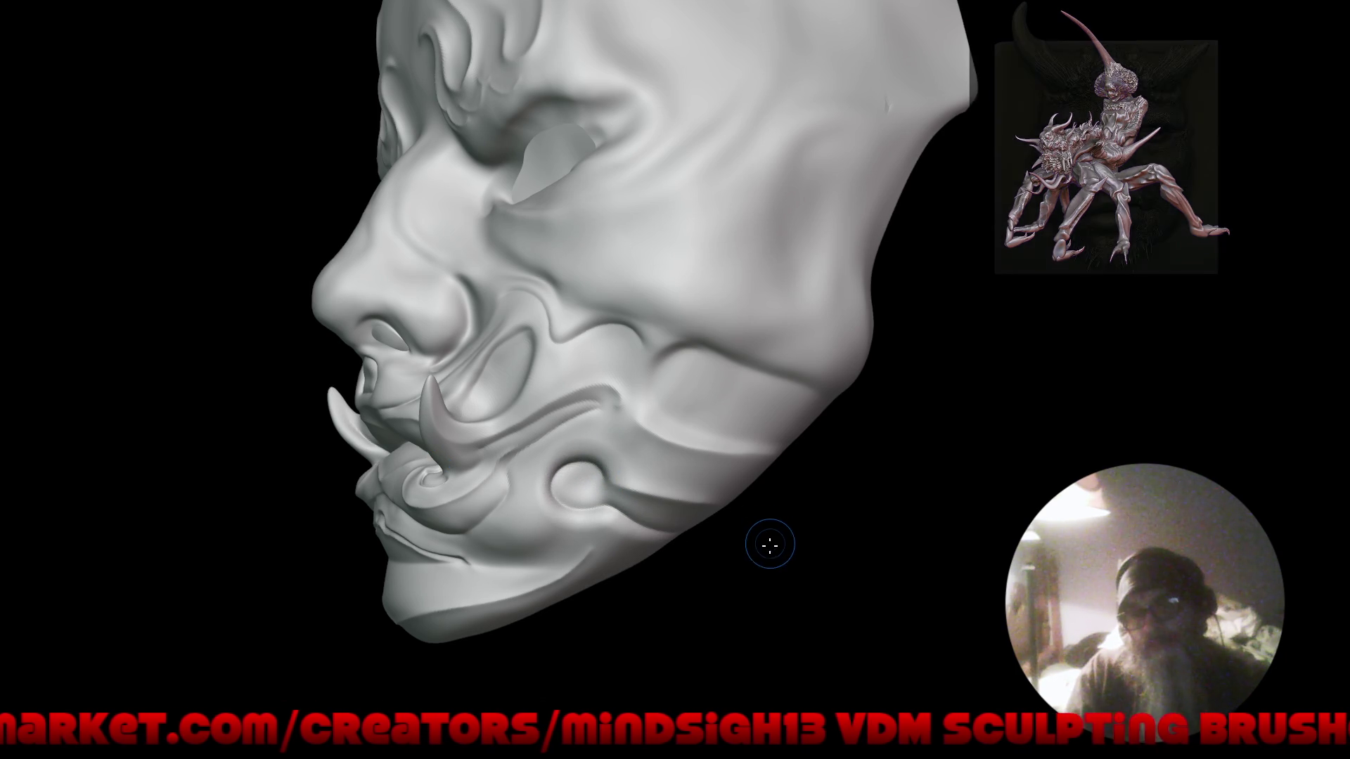
mouse_move(661, 526)
mouse_down()
mouse_move(668, 553)
mouse_move(736, 570)
mouse_move(699, 584)
mouse_move(720, 512)
mouse_move(671, 539)
mouse_up()
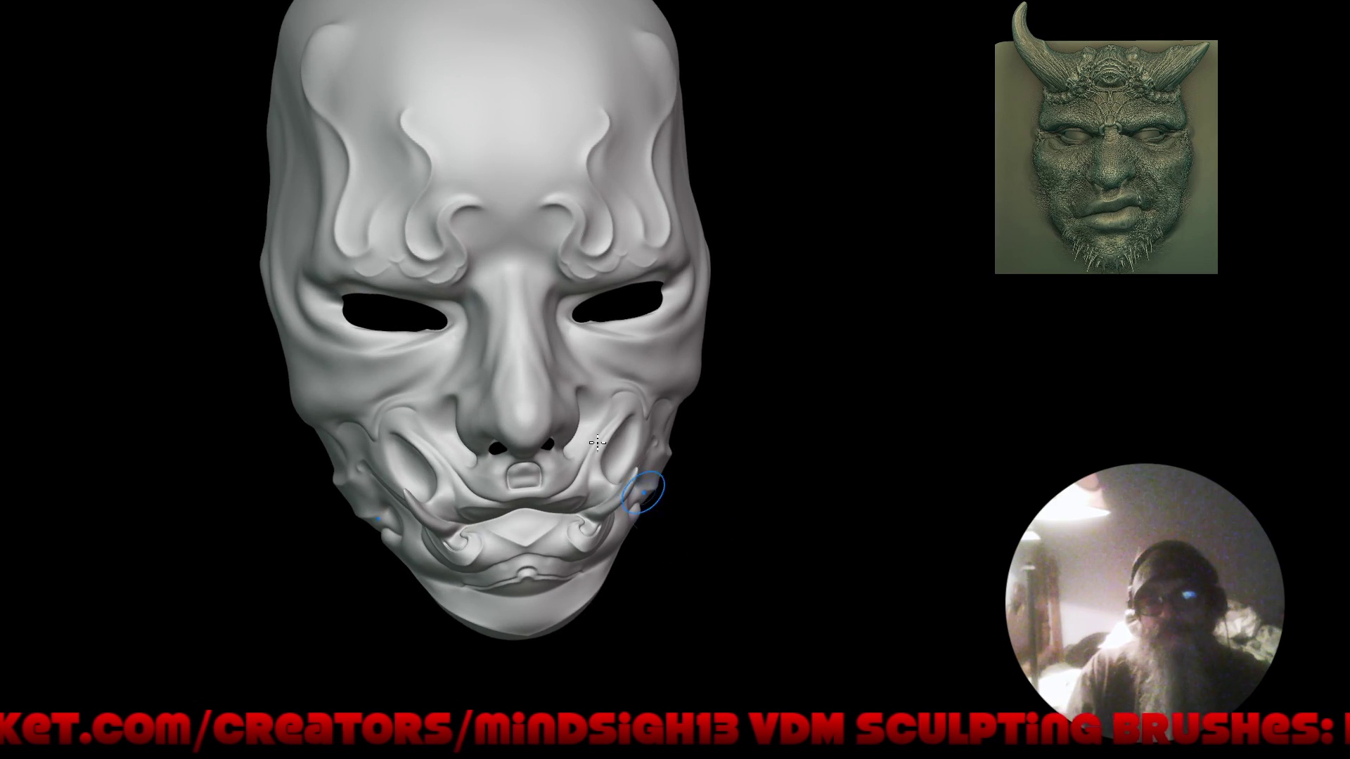
mouse_move(452, 467)
right_down()
mouse_move(511, 449)
mouse_move(551, 458)
right_up()
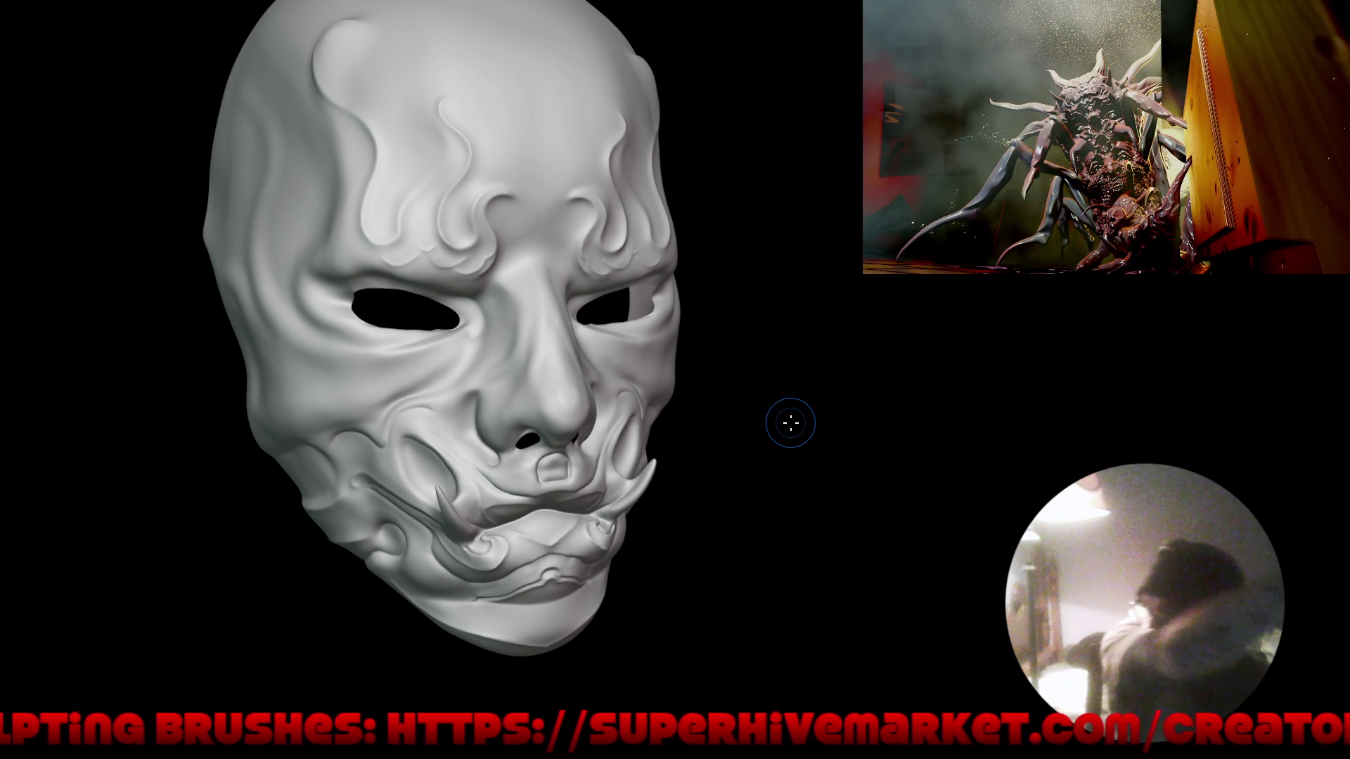
Stroke a Crease brush line across the cheek just below the eye, then reframe at three-quarter view.
mouse_move(772, 557)
middle_down()
mouse_move(708, 542)
mouse_move(753, 525)
mouse_move(741, 548)
mouse_move(865, 518)
mouse_move(779, 447)
middle_up()
scroll(572, 392, up, 4)
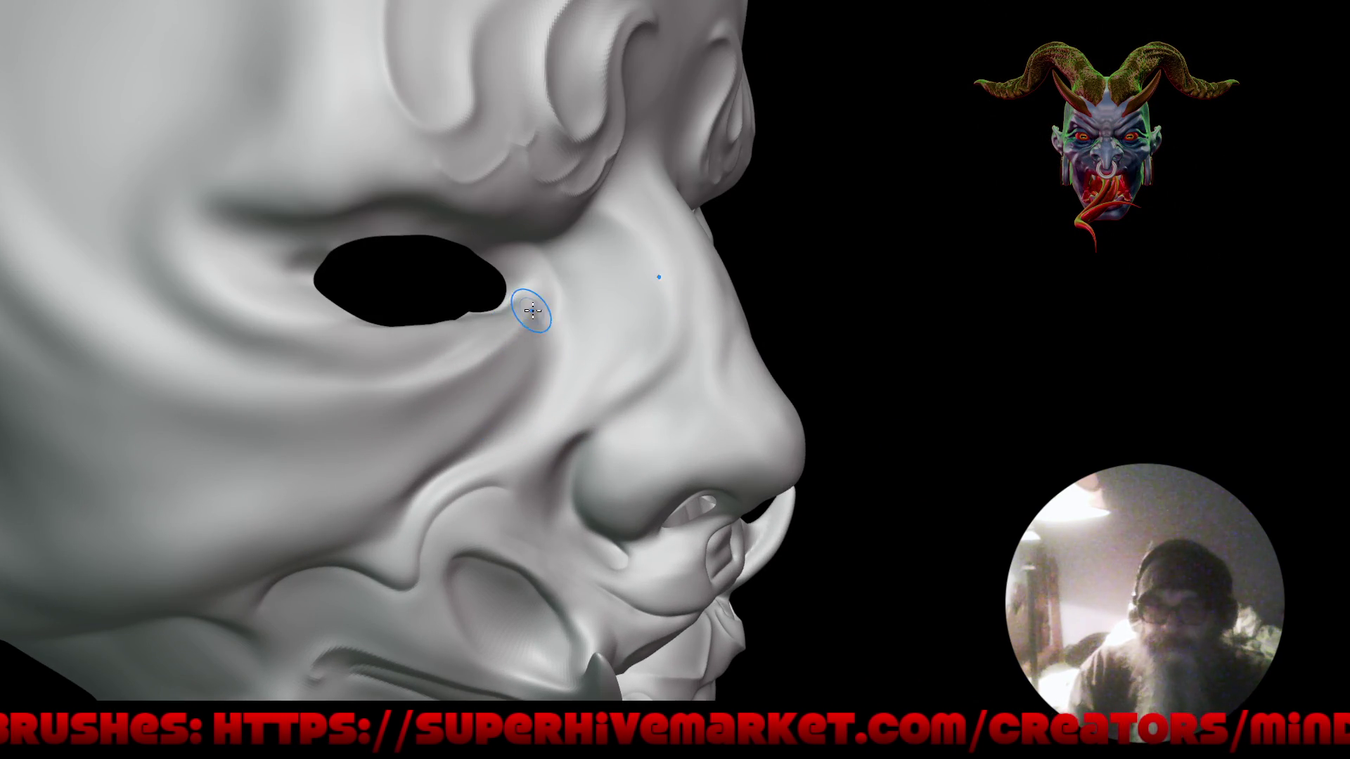
drag(395, 390, 135, 405)
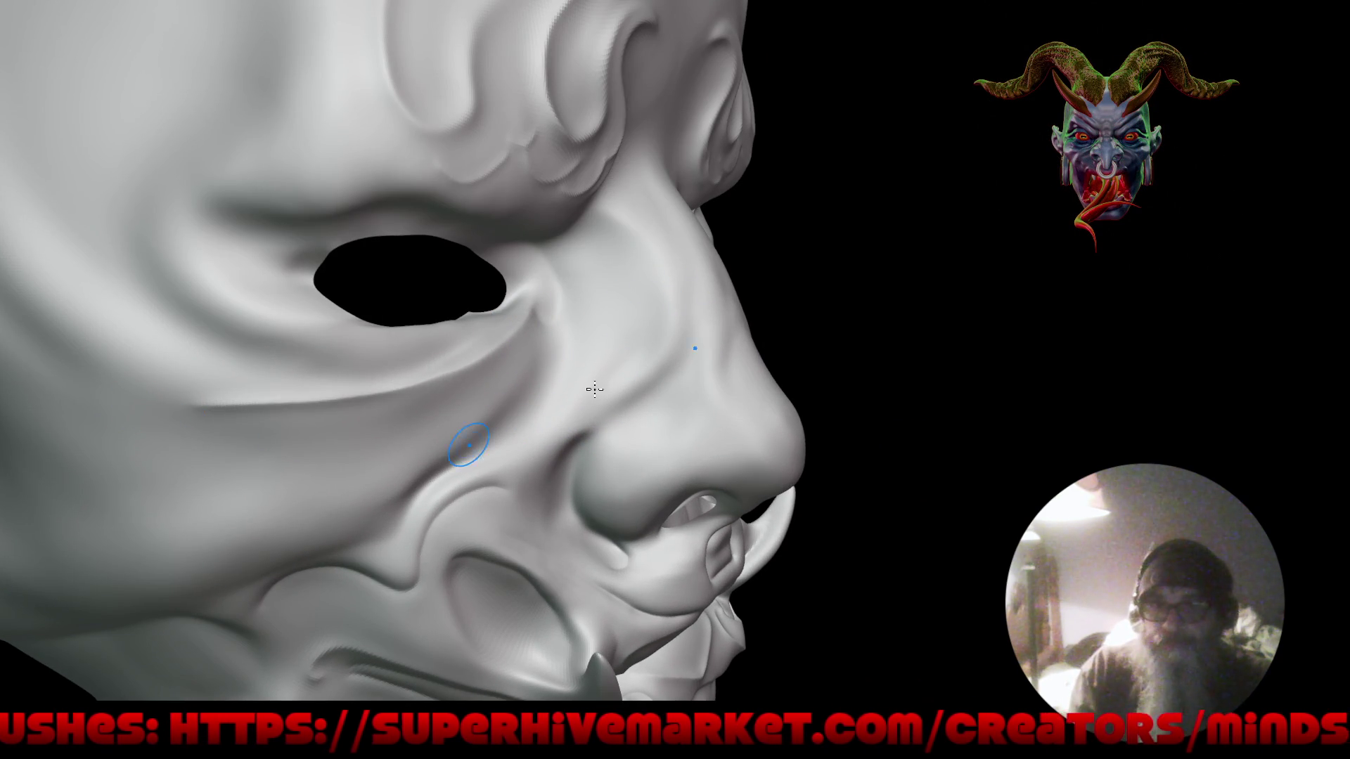
key(f)
mouse_move(692, 503)
middle_down()
mouse_move(693, 536)
mouse_move(407, 207)
mouse_move(422, 211)
mouse_move(401, 226)
mouse_move(225, 186)
mouse_move(413, 280)
mouse_move(500, 280)
middle_up()
scroll(778, 226, up, 3)
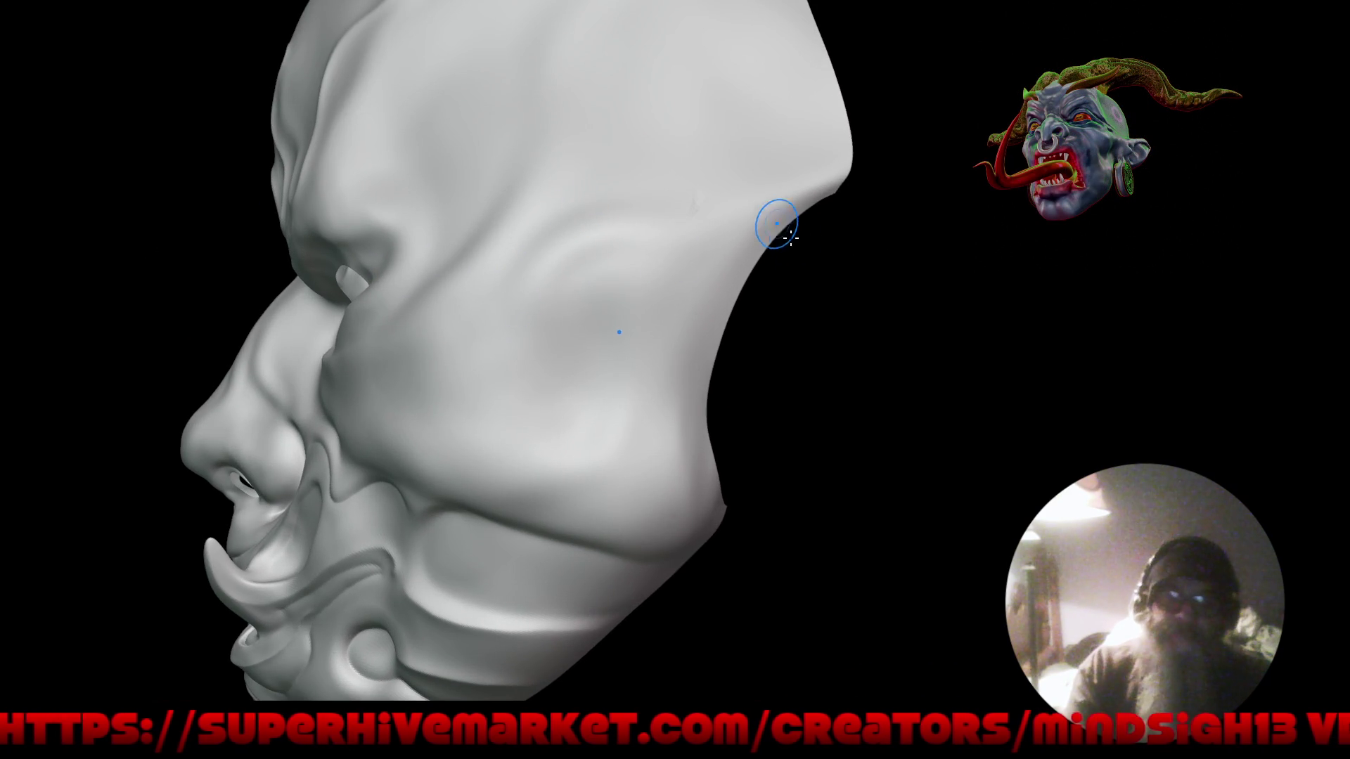
Crease a curled groove into the side cheek and a long sweep across the upper forehead.
mouse_move(706, 229)
mouse_down()
mouse_move(557, 250)
mouse_move(530, 302)
mouse_move(587, 344)
mouse_move(624, 342)
mouse_up()
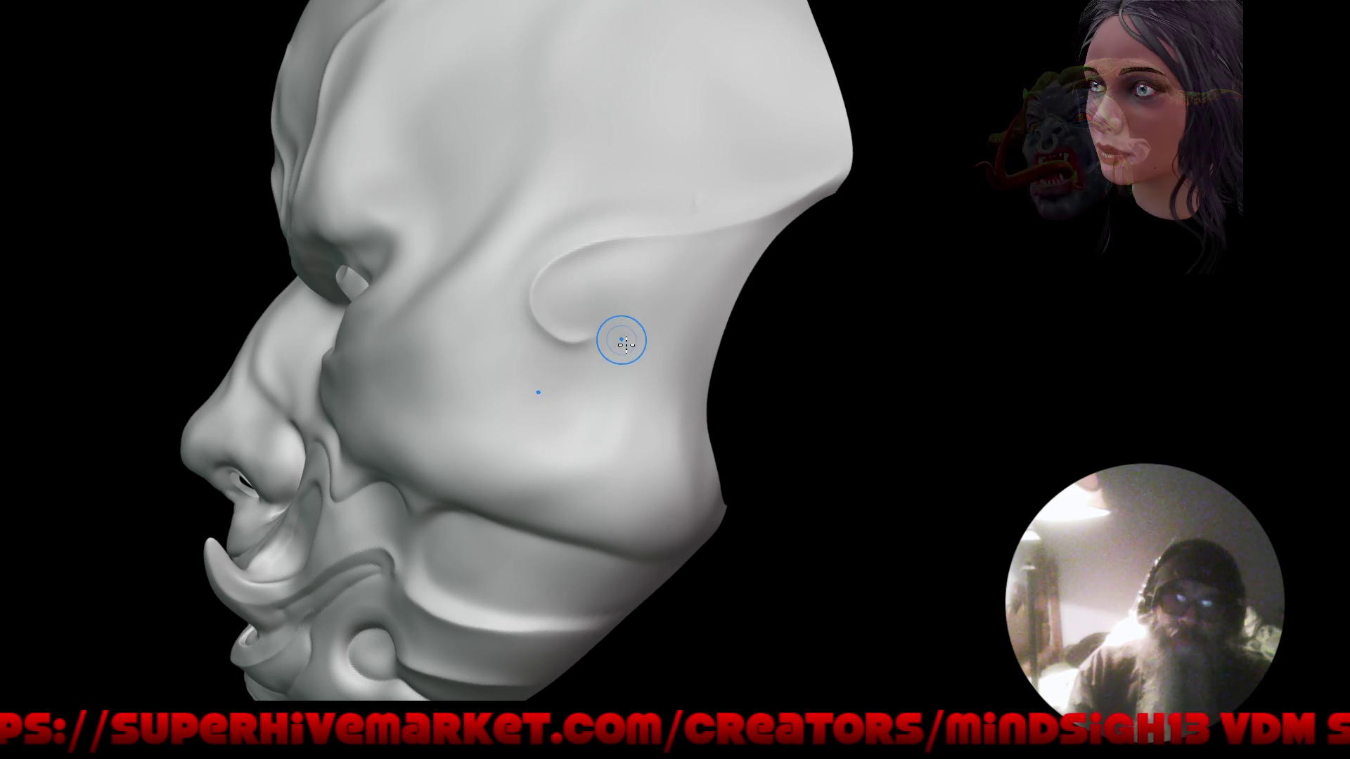
mouse_move(593, 60)
middle_down()
mouse_move(575, 268)
mouse_move(618, 163)
middle_up()
mouse_move(714, 79)
mouse_down()
mouse_move(569, 150)
mouse_move(491, 218)
mouse_move(495, 313)
mouse_move(468, 398)
mouse_move(381, 477)
mouse_up()
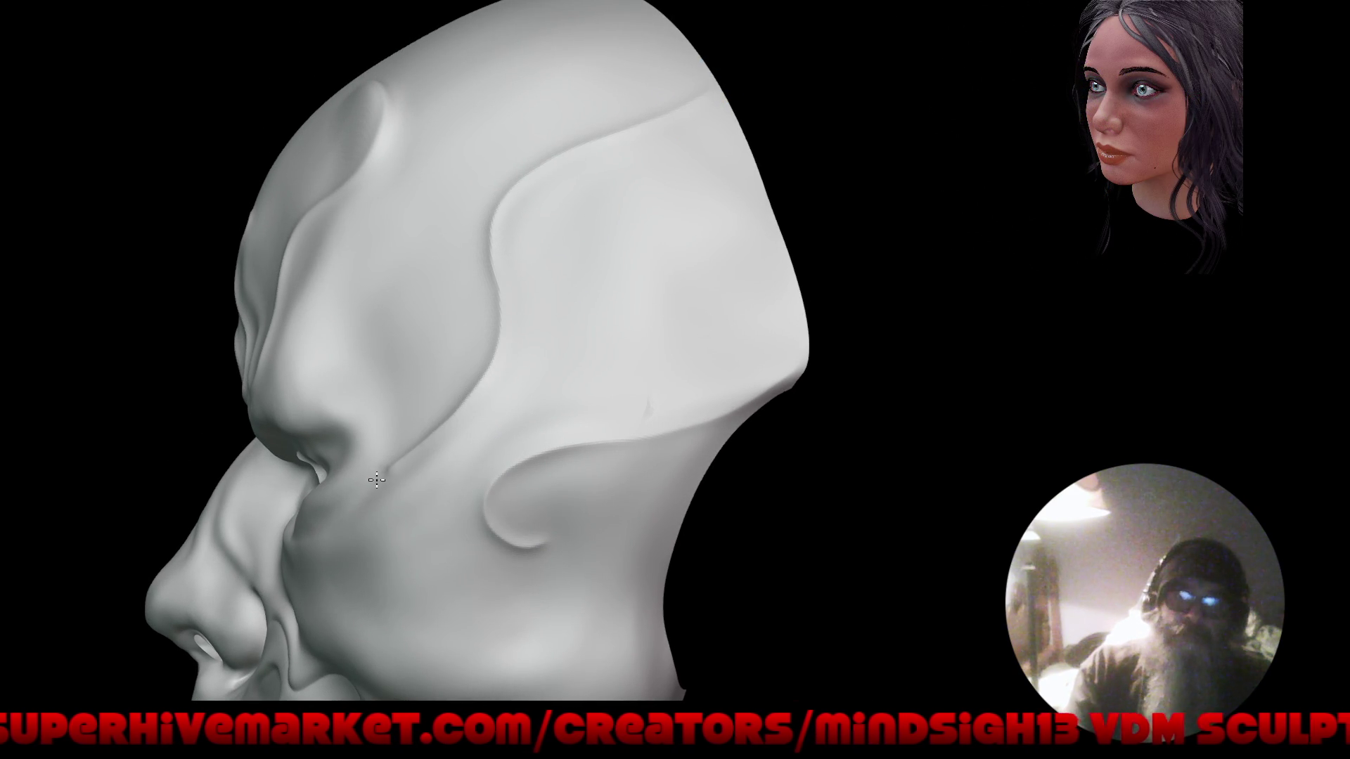
mouse_move(341, 431)
middle_down()
mouse_move(438, 556)
mouse_move(452, 392)
mouse_move(588, 413)
mouse_move(490, 439)
mouse_move(496, 414)
middle_up()
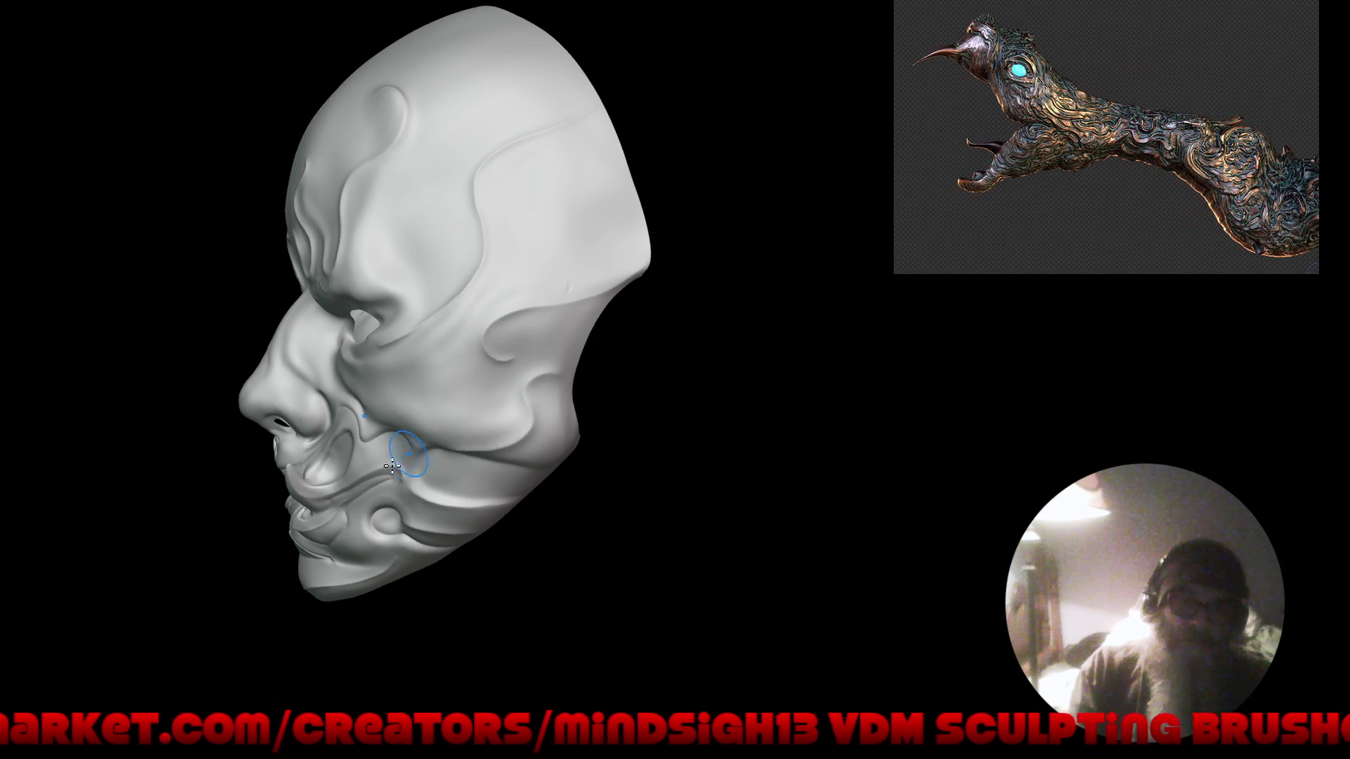
mouse_move(380, 444)
middle_down()
mouse_move(464, 454)
mouse_move(592, 327)
middle_up()
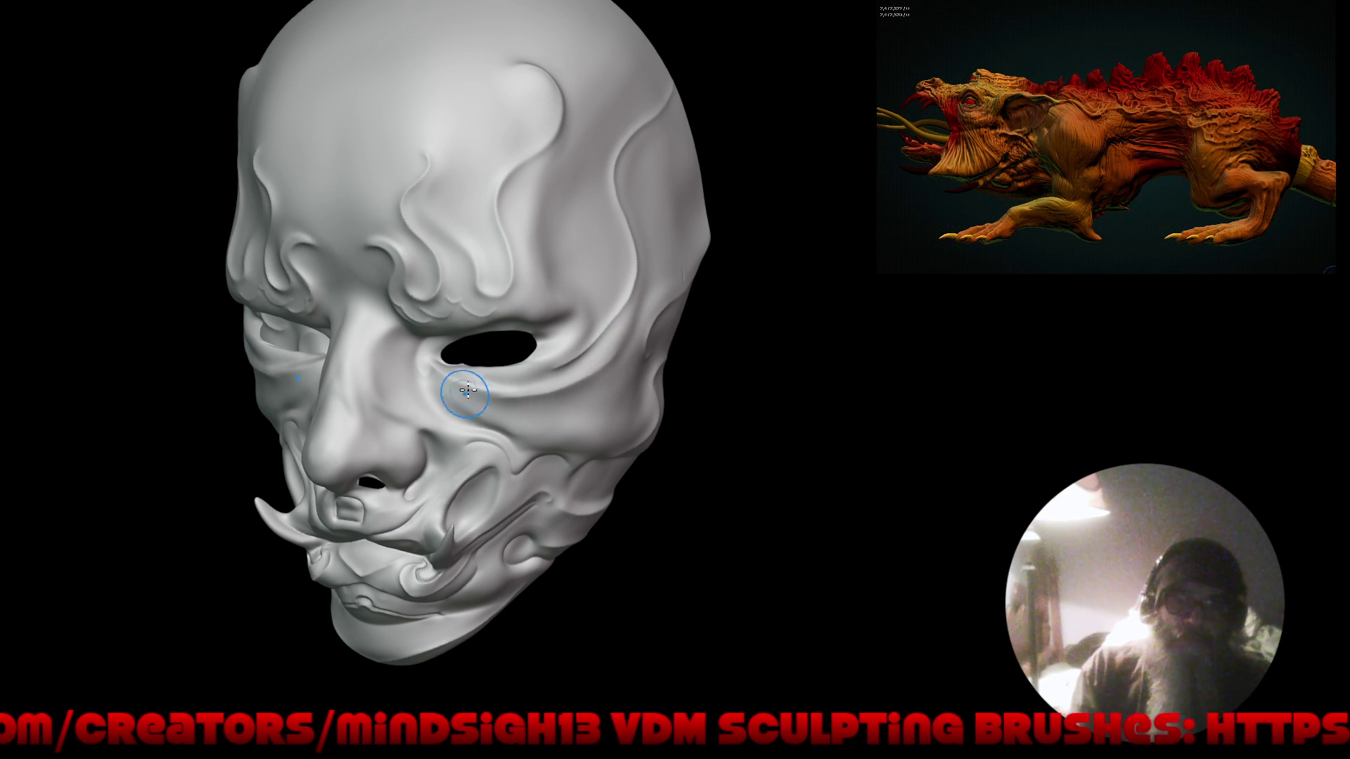
mouse_move(492, 386)
right_down()
mouse_move(589, 306)
mouse_move(543, 256)
right_up()
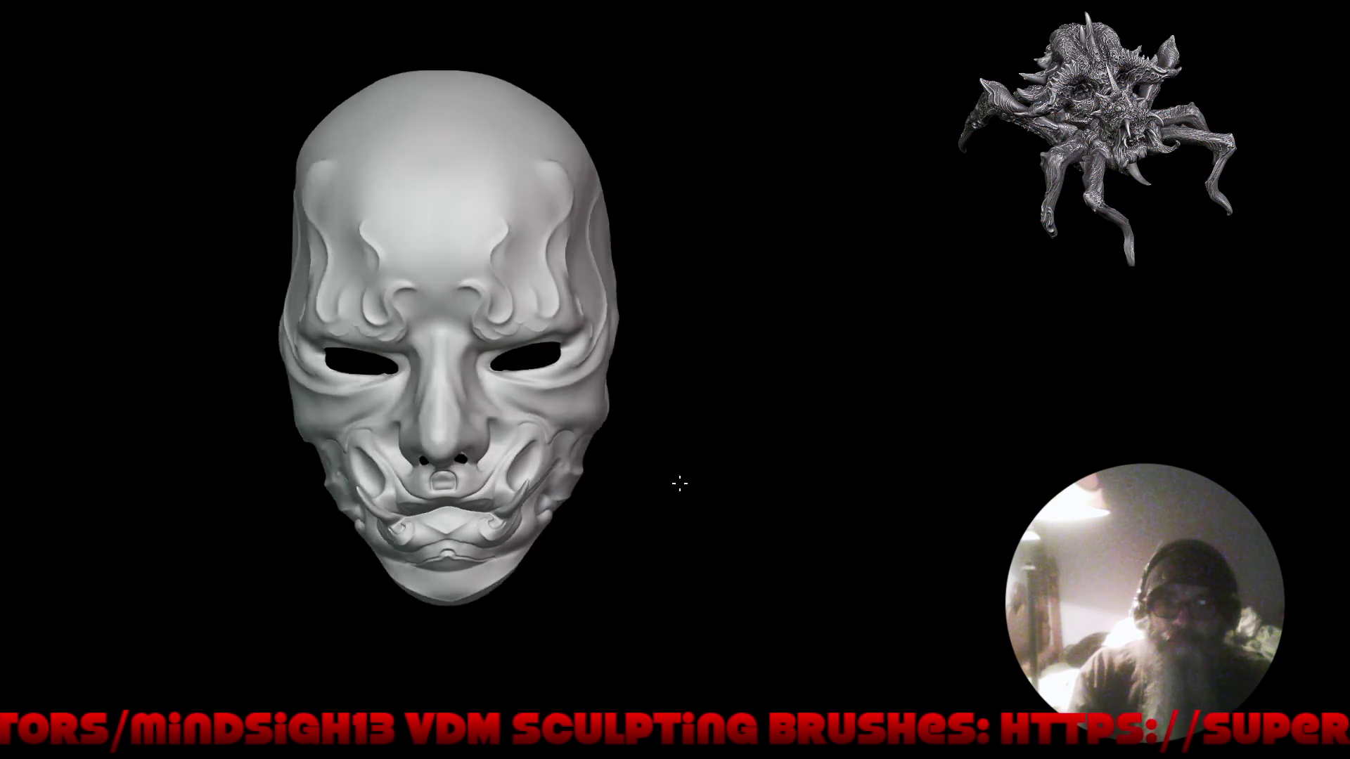
drag(680, 483, 717, 479)
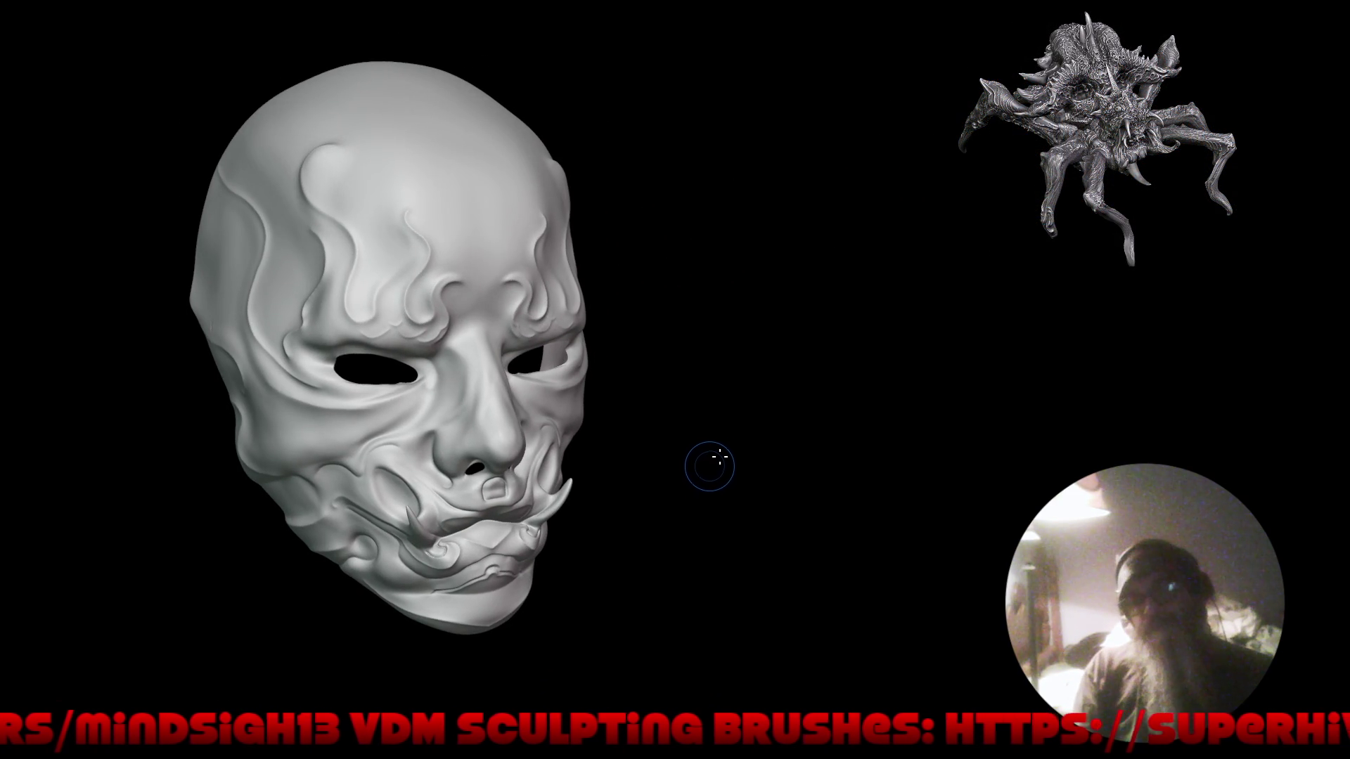
mouse_move(723, 452)
mouse_down()
mouse_move(663, 445)
mouse_move(615, 420)
mouse_up()
scroll(648, 280, up, 6)
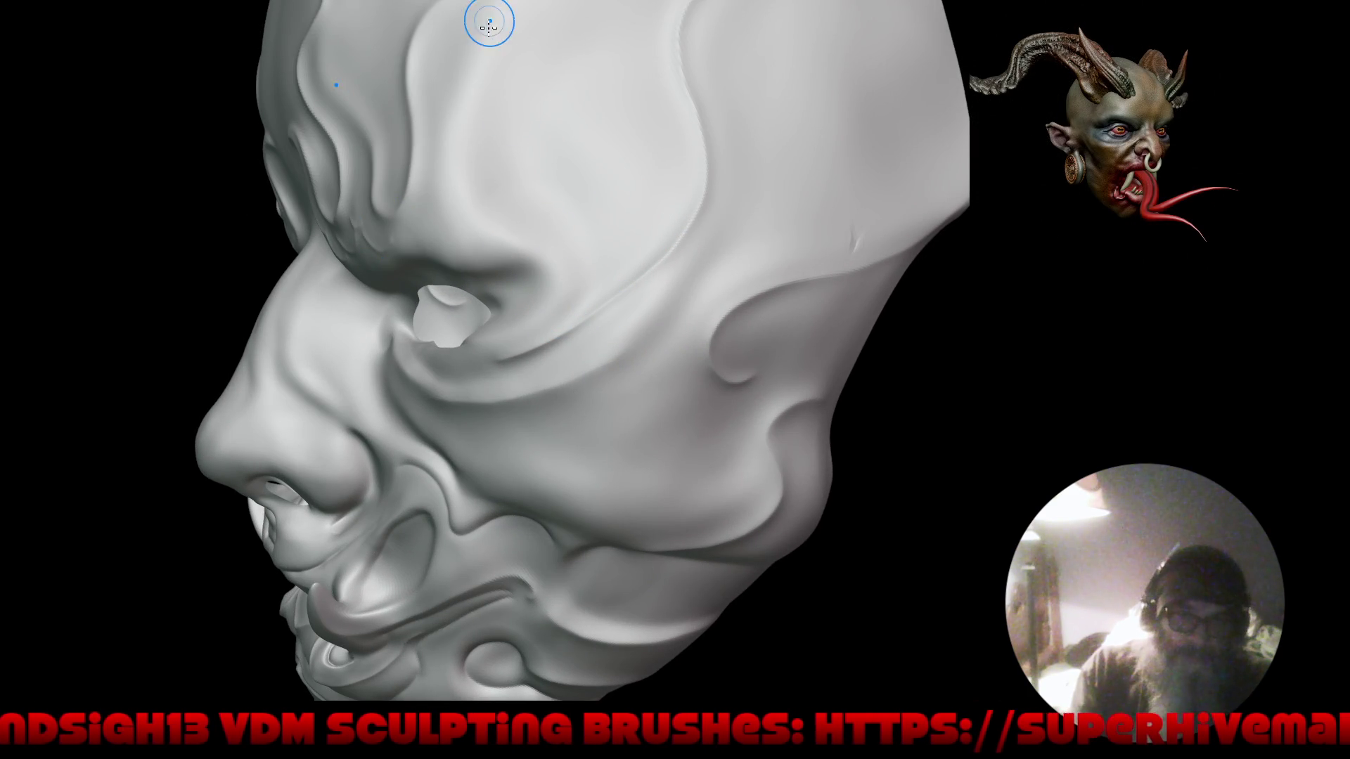
Crease a groove sweeping down the forehead, then zoom out and orbit between front and three-quarter views.
mouse_move(454, 92)
mouse_down()
mouse_move(443, 161)
mouse_move(485, 223)
mouse_move(544, 242)
mouse_up()
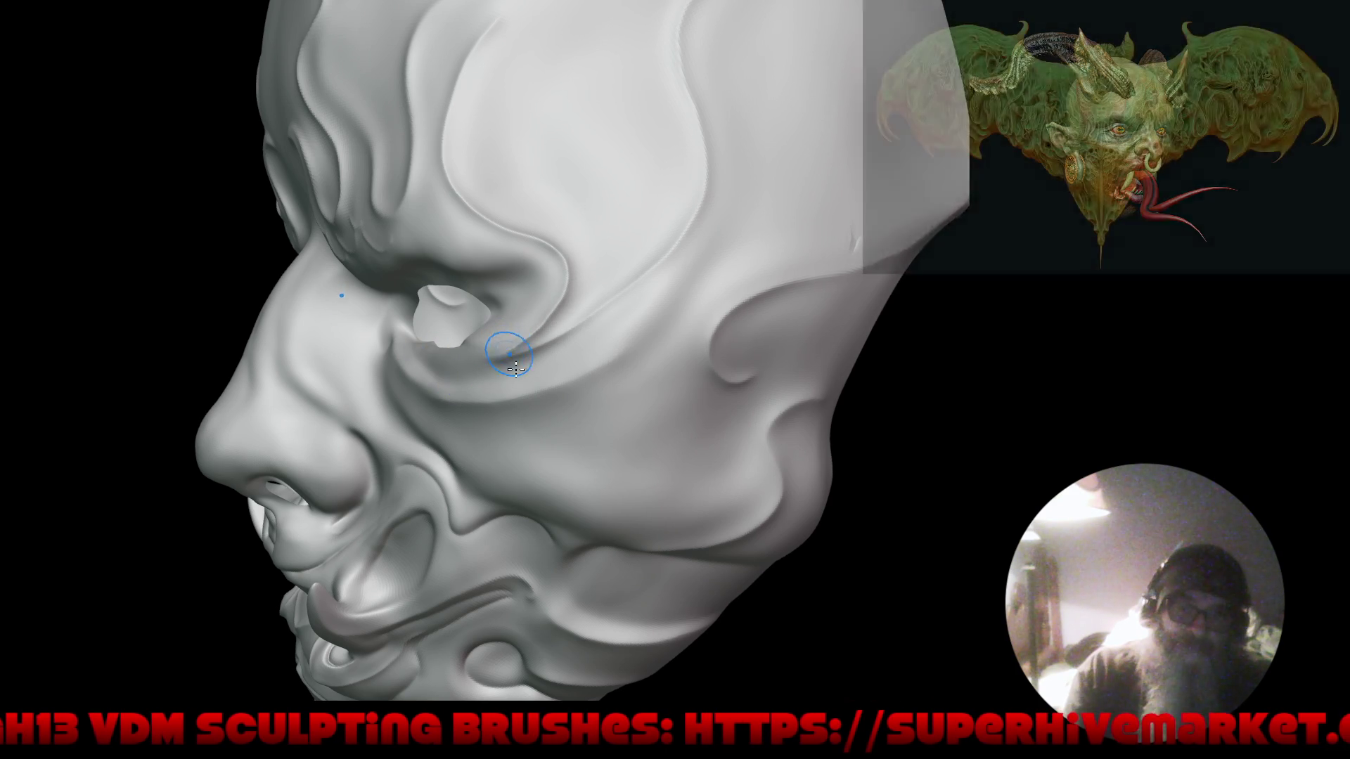
scroll(507, 350, up, 5)
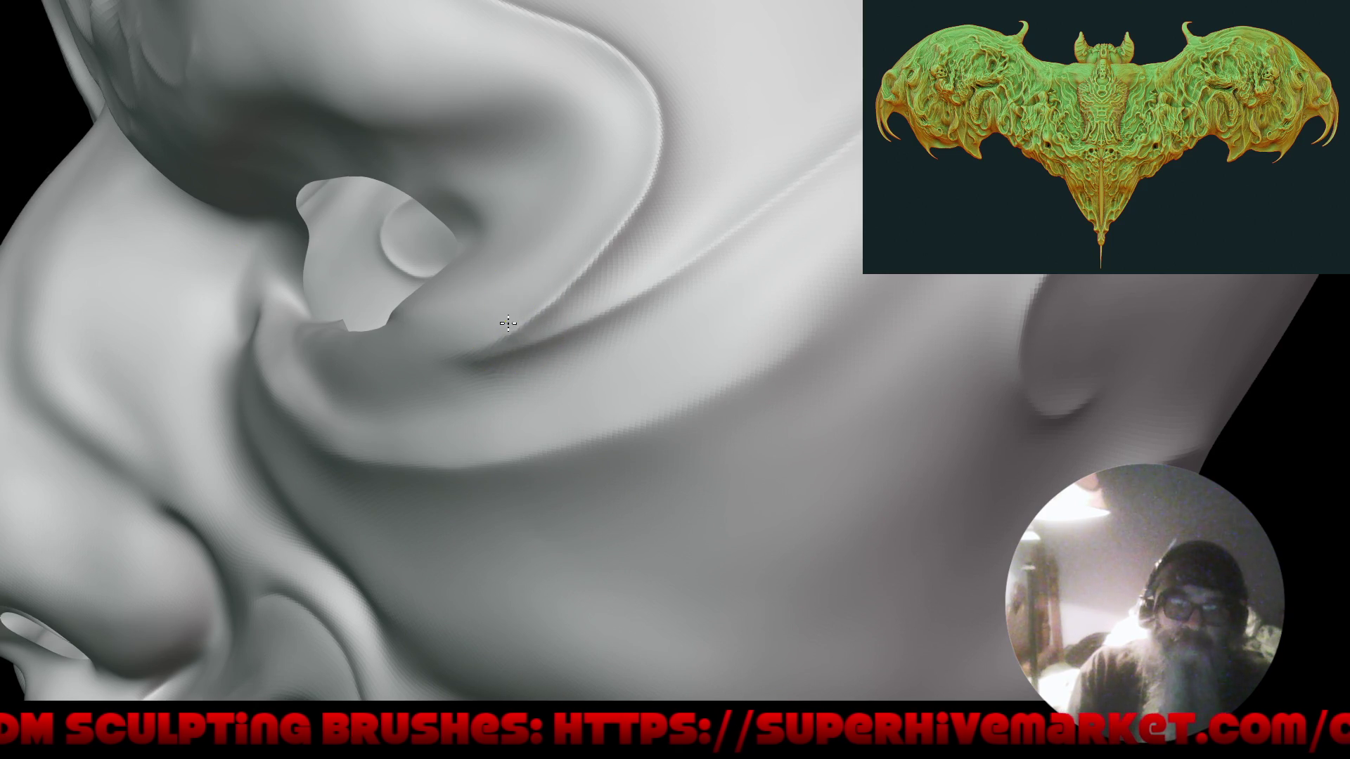
scroll(519, 288, down, 8)
mouse_move(498, 536)
middle_down()
mouse_move(551, 422)
mouse_move(681, 431)
mouse_move(702, 452)
middle_up()
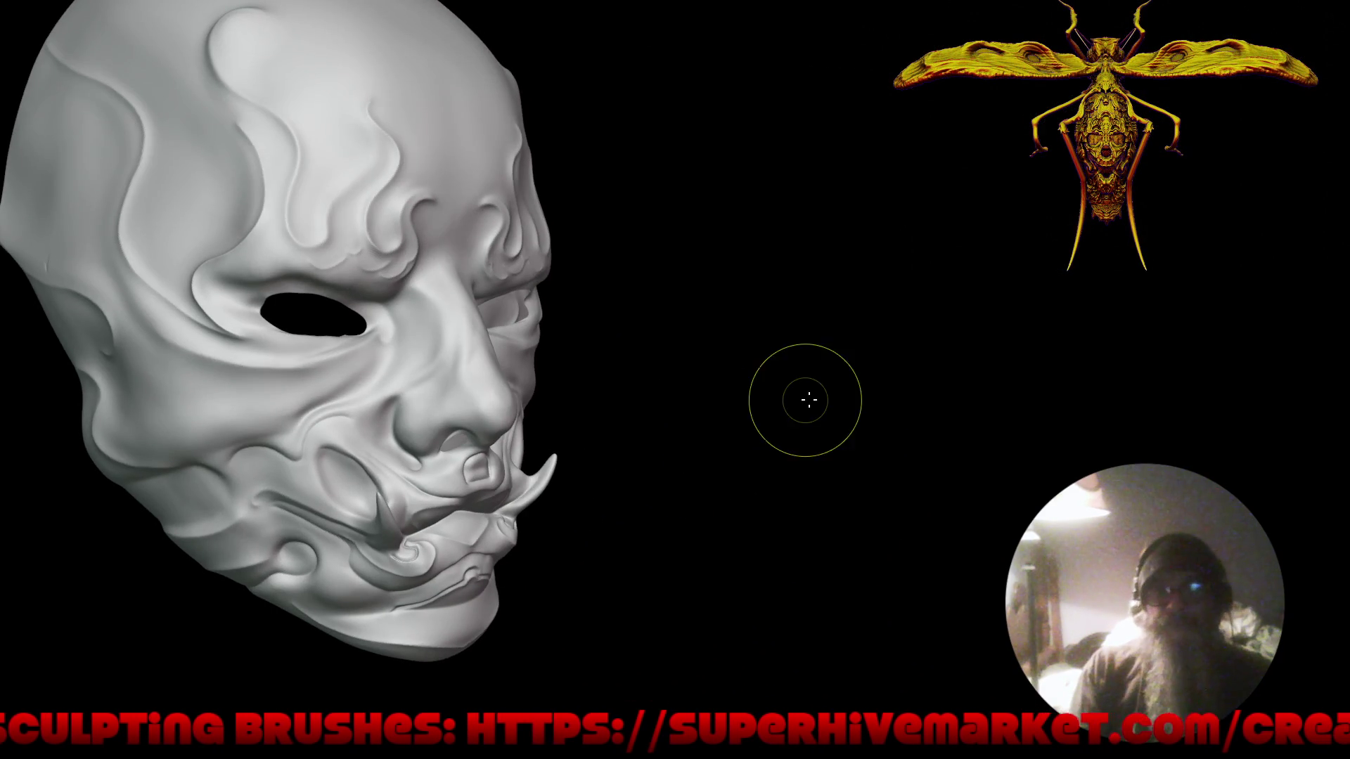
middle_drag(774, 395, 665, 424)
mouse_move(771, 416)
middle_down()
mouse_move(699, 410)
mouse_move(775, 395)
mouse_move(707, 407)
middle_up()
mouse_move(741, 310)
middle_down()
mouse_move(717, 377)
mouse_move(734, 465)
mouse_move(690, 442)
mouse_move(663, 401)
mouse_move(687, 395)
mouse_move(667, 400)
mouse_move(699, 422)
mouse_move(708, 392)
middle_up()
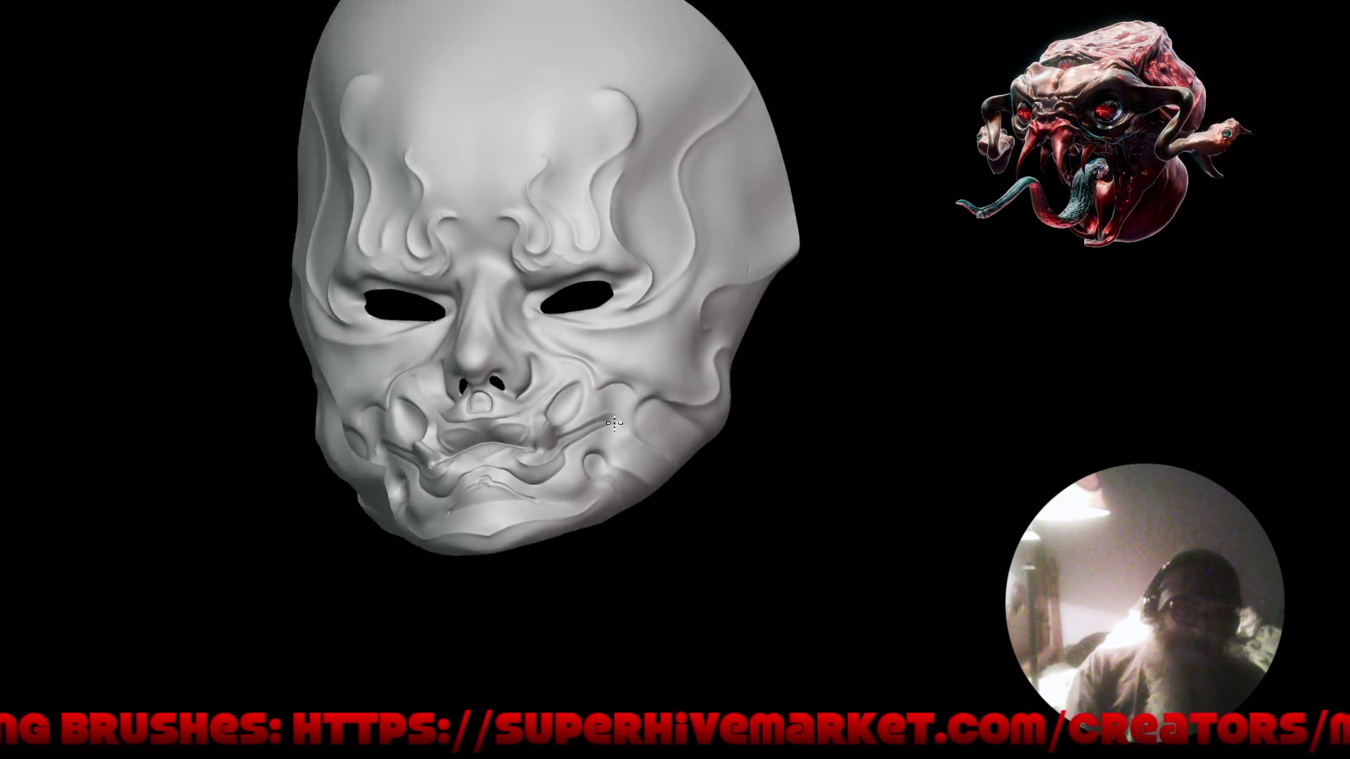
mouse_move(611, 438)
middle_down()
mouse_move(602, 471)
mouse_move(640, 411)
mouse_move(872, 408)
mouse_move(796, 458)
mouse_move(741, 462)
mouse_move(778, 461)
mouse_move(760, 473)
mouse_move(790, 451)
mouse_move(762, 453)
middle_up()
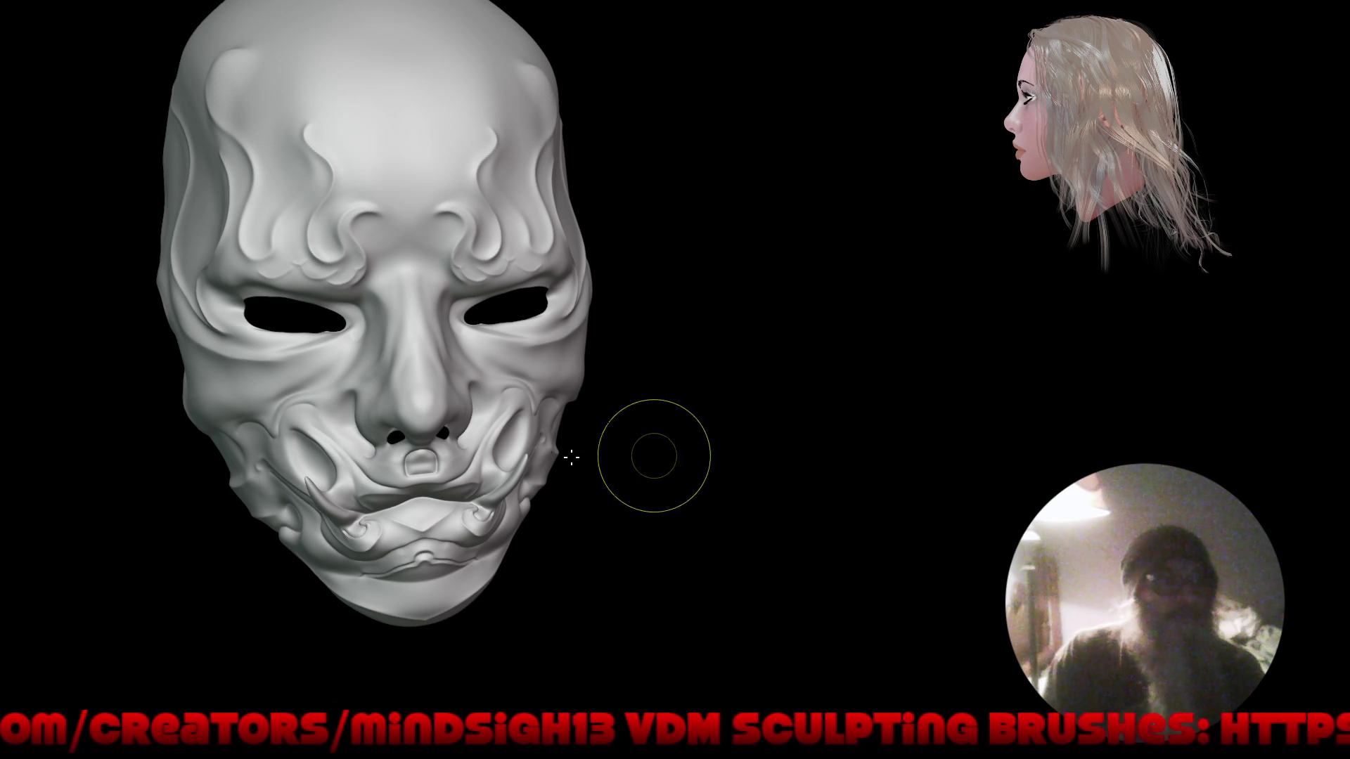
Rotate the mask back to face front and lower the computer's audio volume.
mouse_move(799, 445)
mouse_down()
mouse_move(760, 429)
mouse_move(774, 413)
mouse_move(777, 456)
mouse_up()
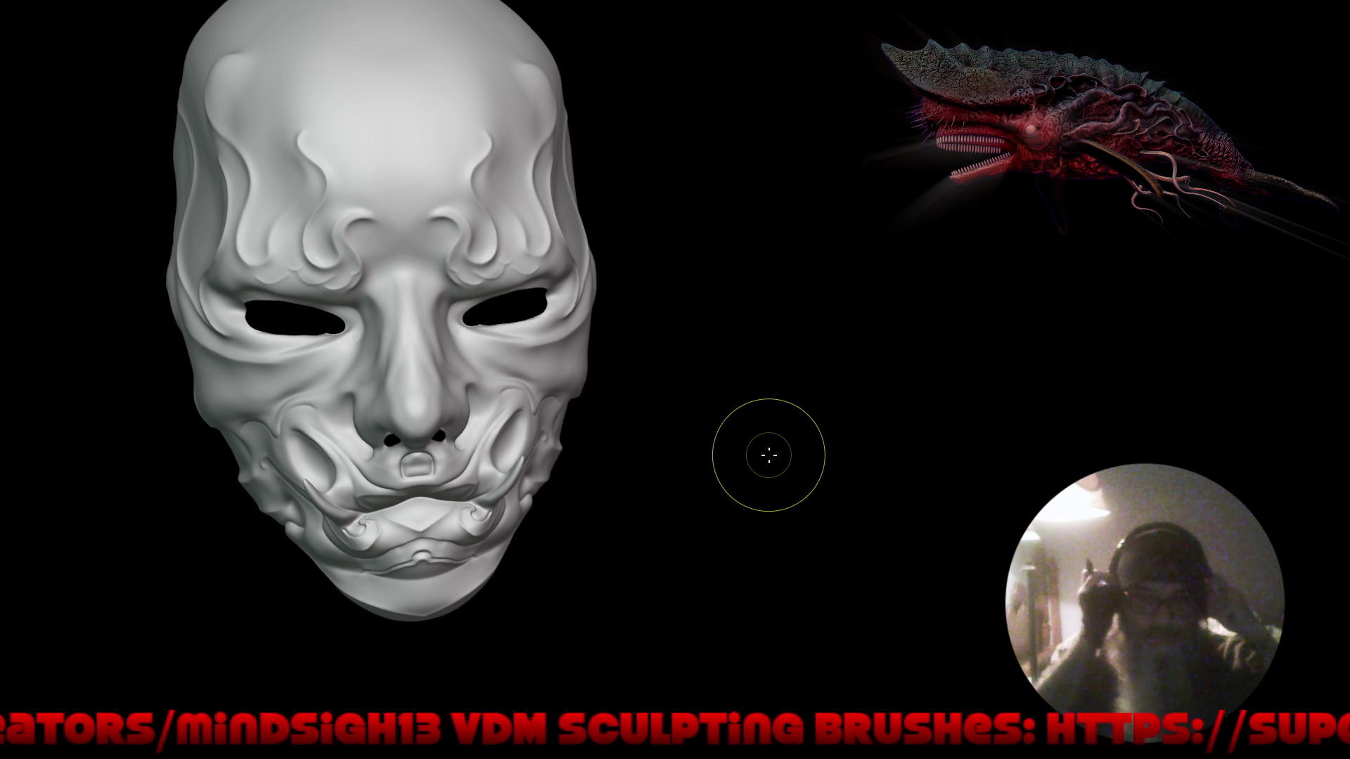
mouse_move(167, 721)
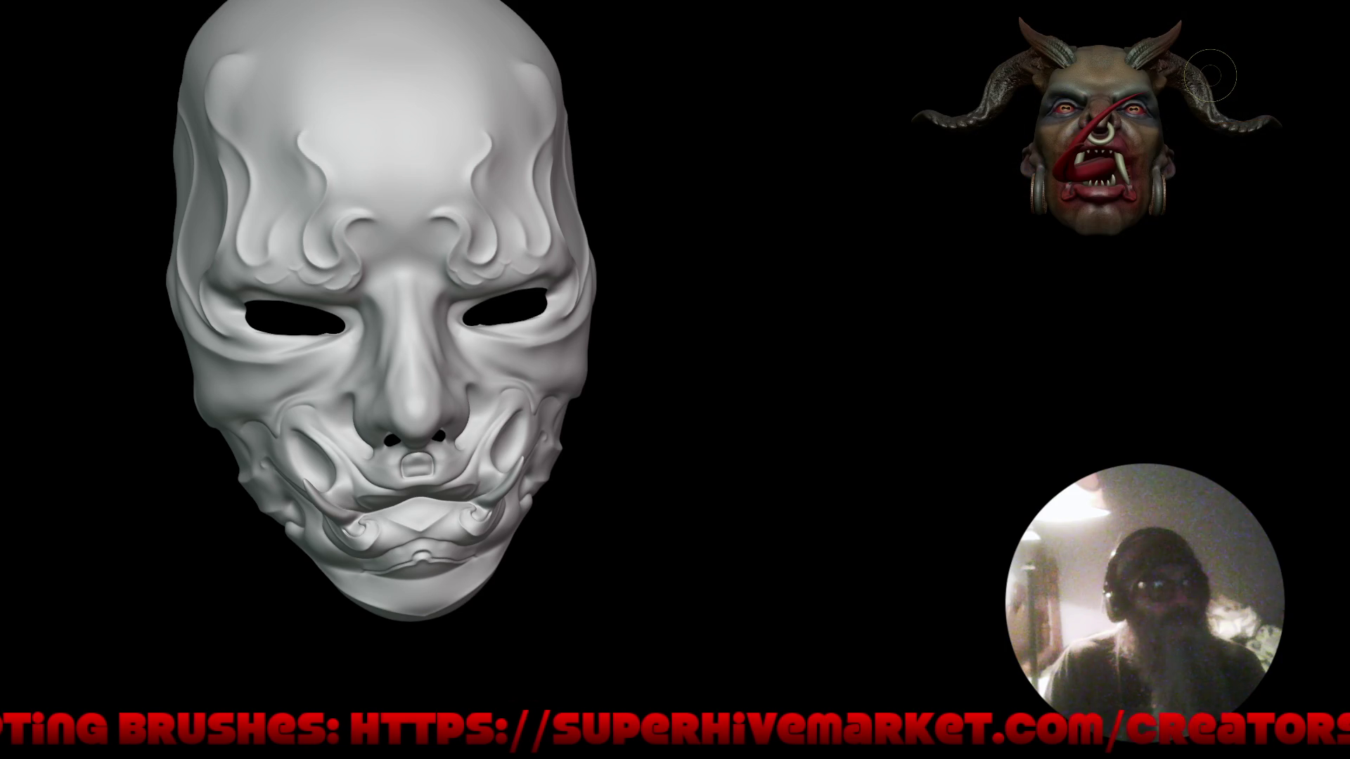
key(XF86AudioLowerVolume)
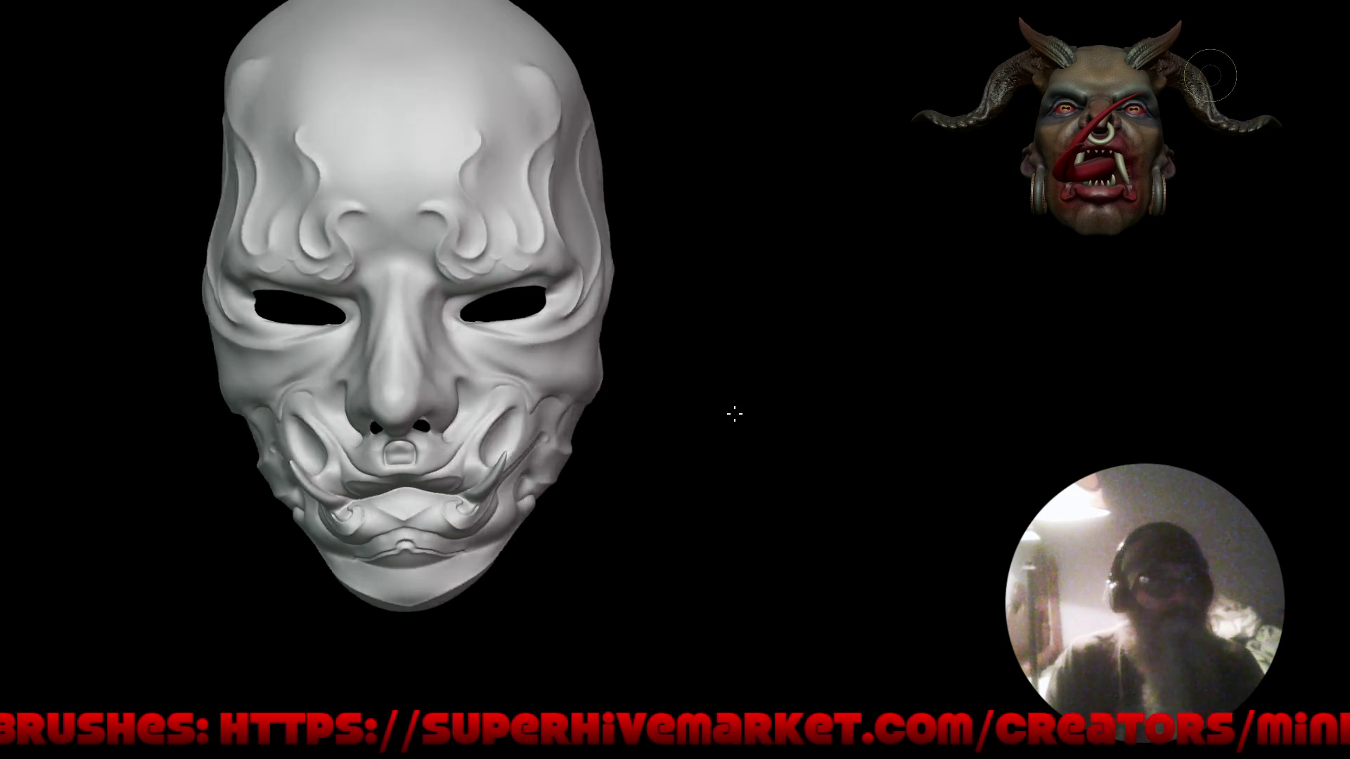
Zoom in on the cheek at a left three-quarter angle and pick Crease Sharp from Quick Favorites.
drag(744, 412, 602, 403)
mouse_move(603, 403)
right_down()
mouse_move(663, 398)
mouse_move(652, 415)
mouse_move(598, 213)
right_up()
key(q)
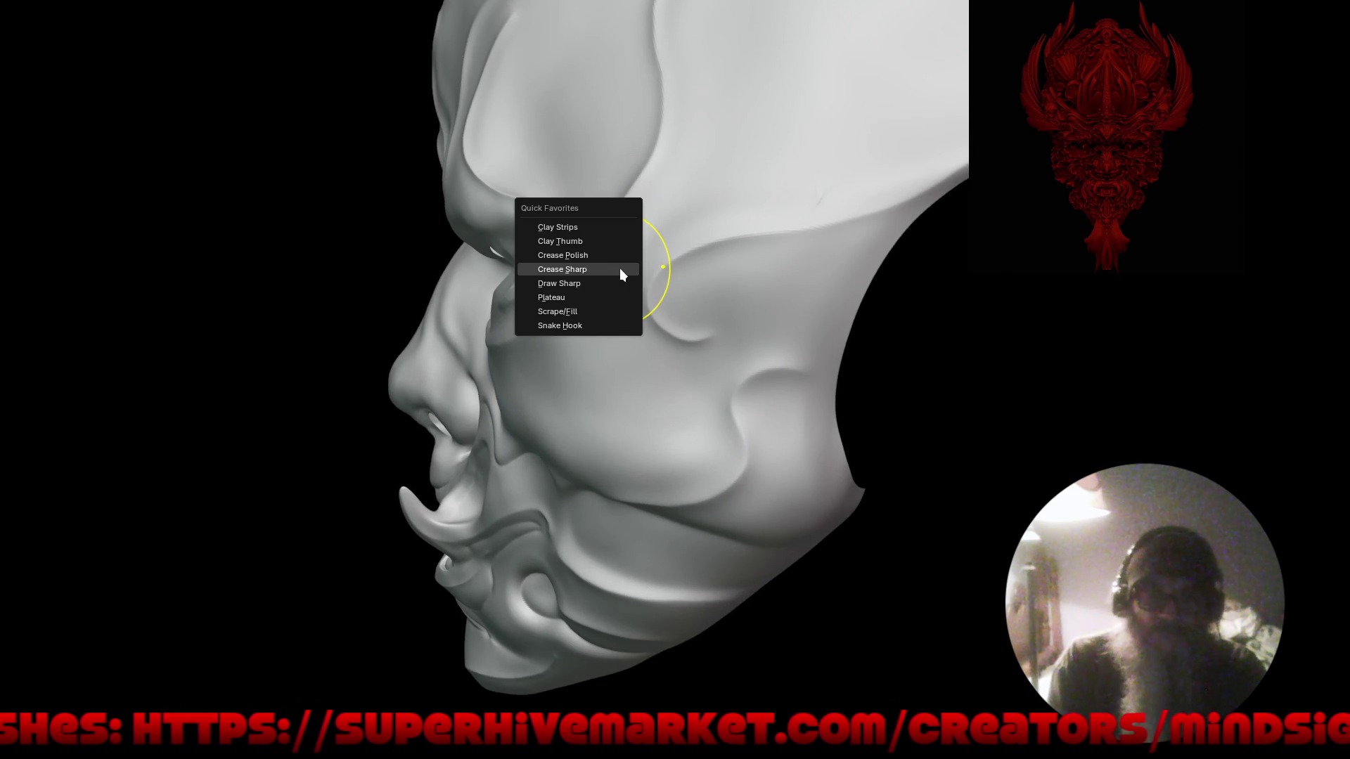
click(619, 272)
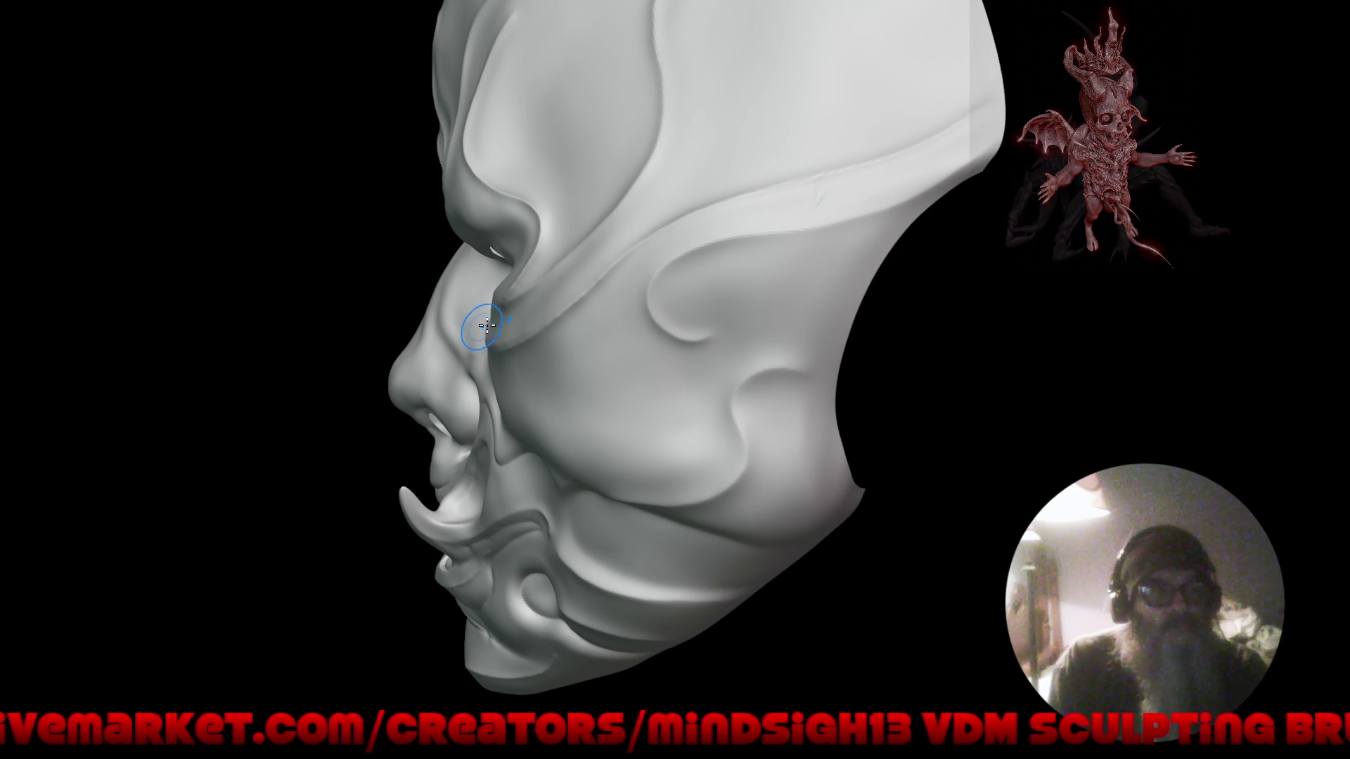
Carve a small sharp crease curl along the side ridge near the temple.
right_drag(443, 347, 527, 384)
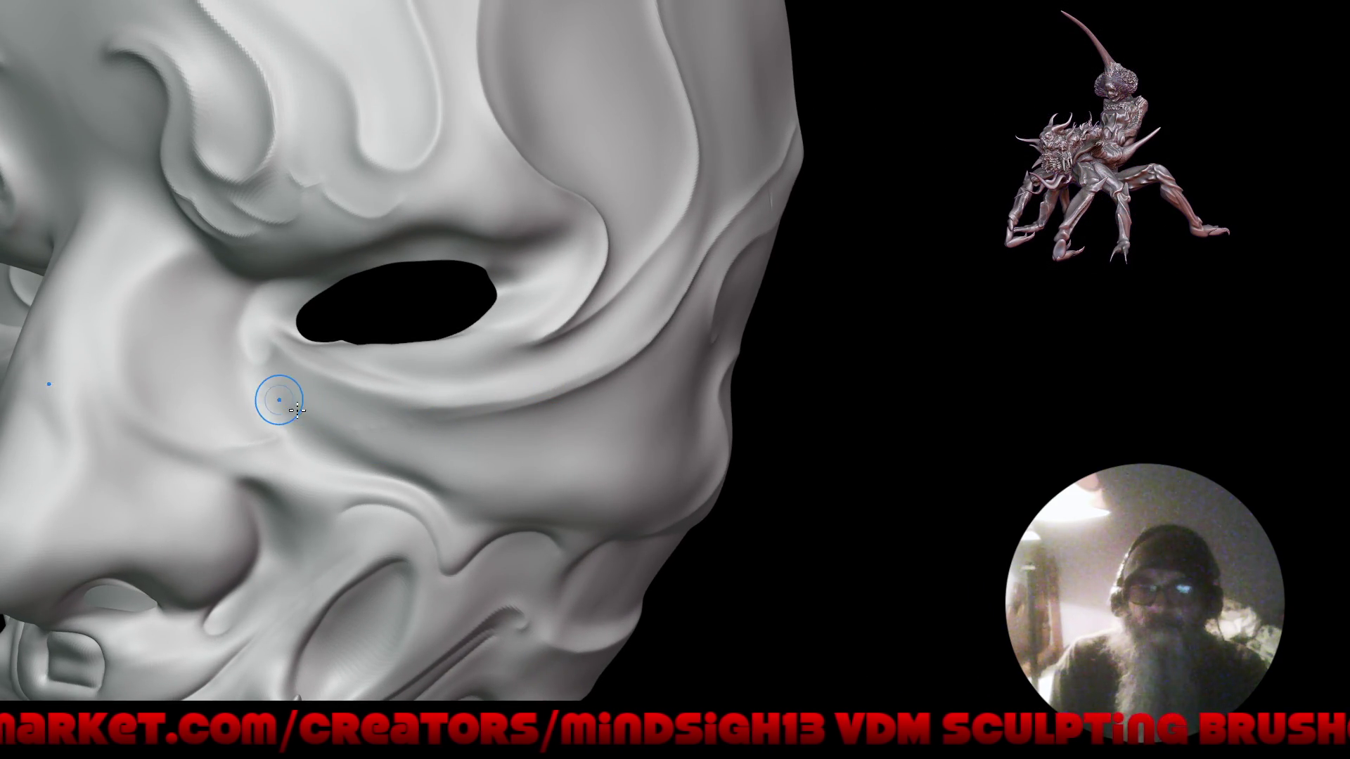
key(f)
mouse_move(353, 542)
right_down()
mouse_move(393, 498)
mouse_move(609, 427)
mouse_move(584, 316)
mouse_move(585, 239)
mouse_move(560, 199)
right_up()
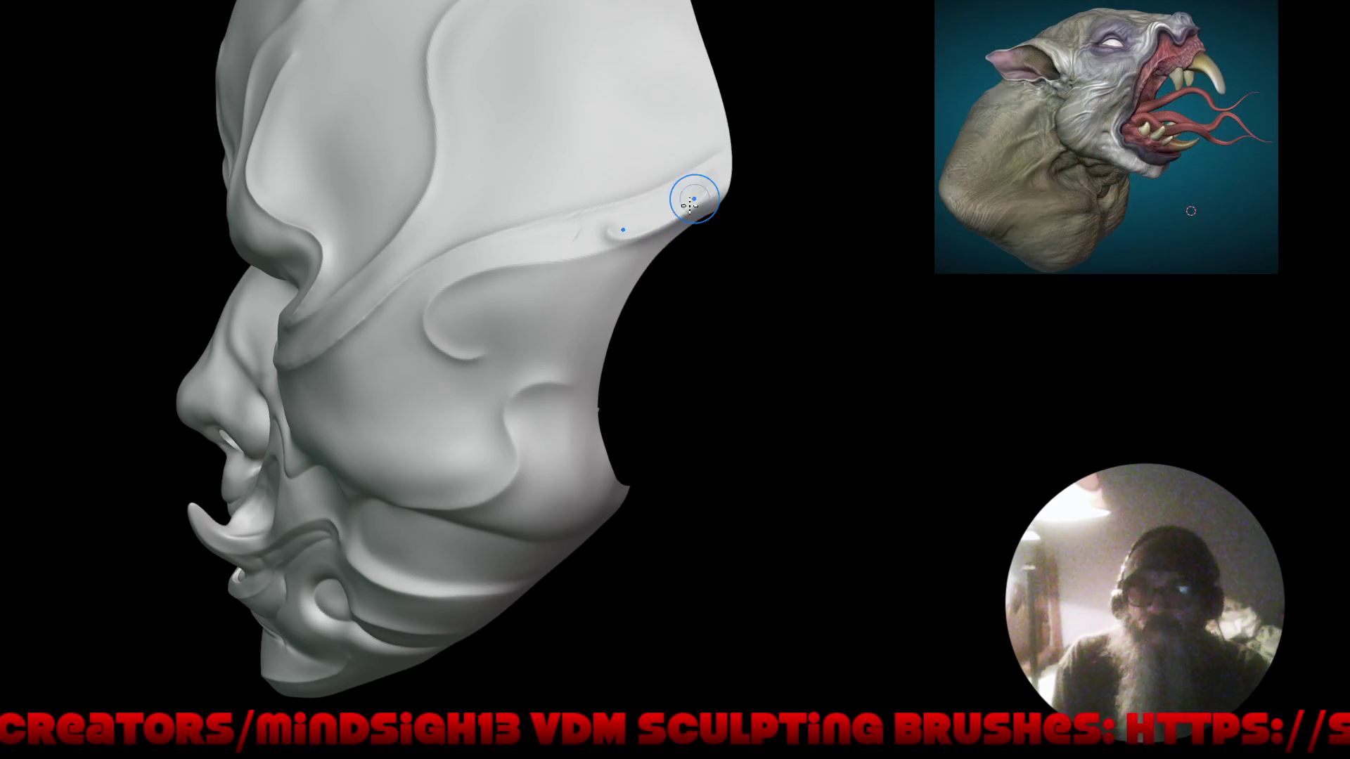
mouse_move(562, 258)
mouse_down()
mouse_move(448, 290)
mouse_move(480, 328)
mouse_up()
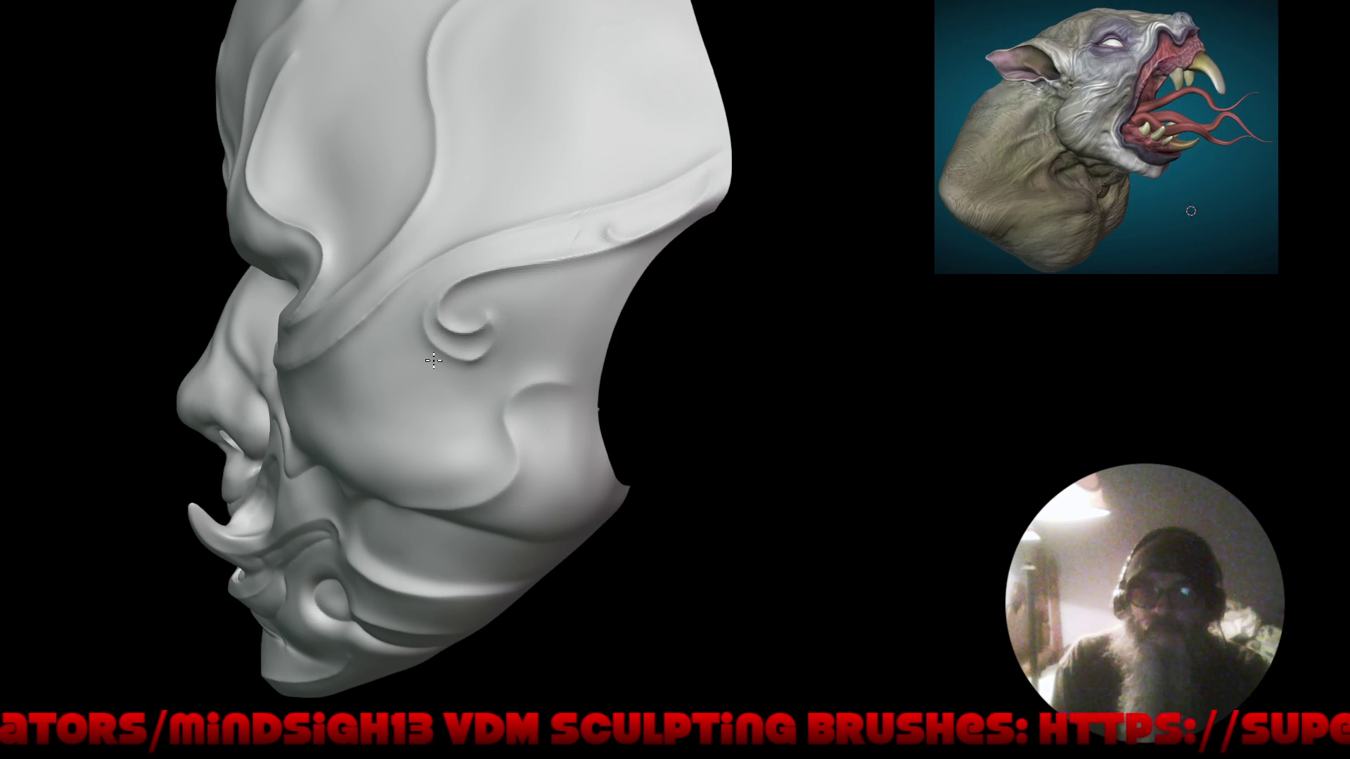
mouse_move(489, 490)
mouse_down()
mouse_move(539, 467)
mouse_move(509, 455)
mouse_move(633, 440)
mouse_move(680, 226)
mouse_move(707, 251)
mouse_up()
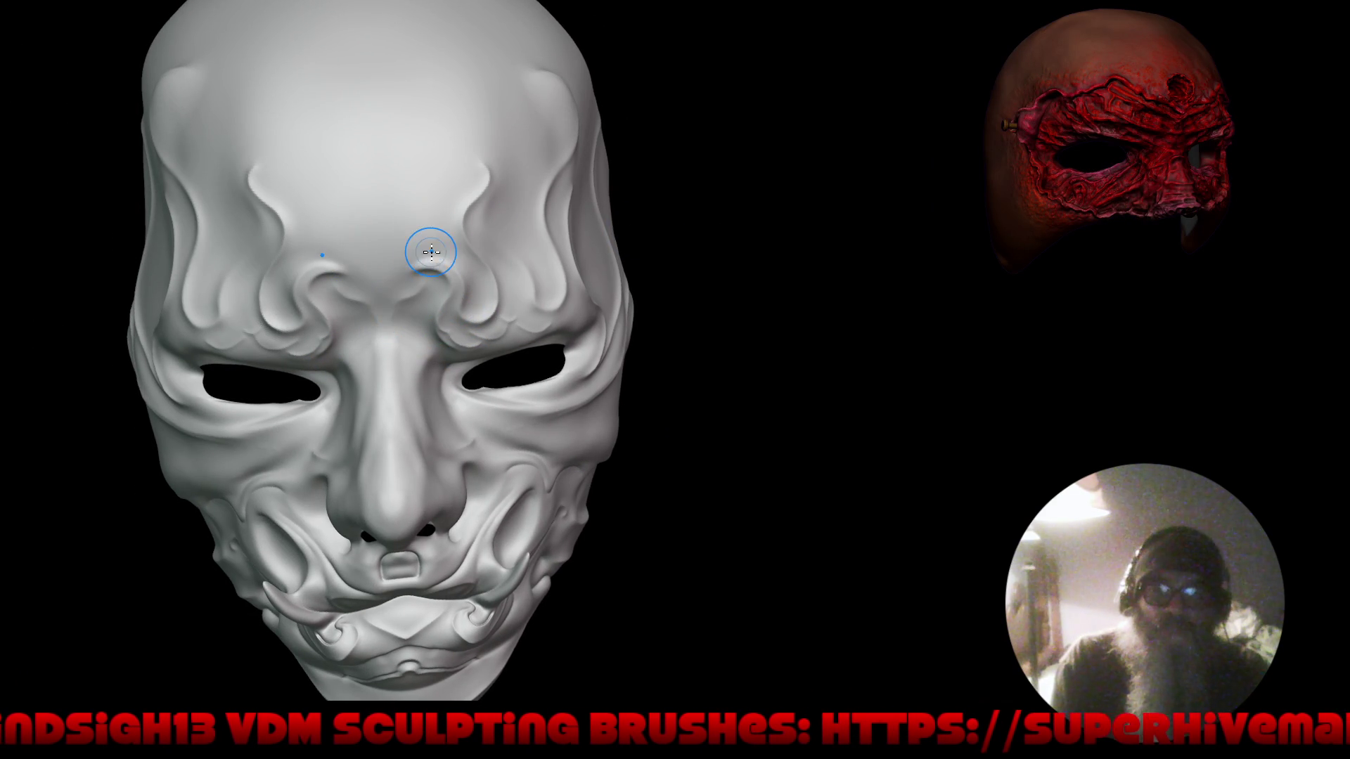
Stroke mirrored flame ridges up the forehead centre, then frame and orbit the mask to inspect them.
drag(395, 148, 394, 157)
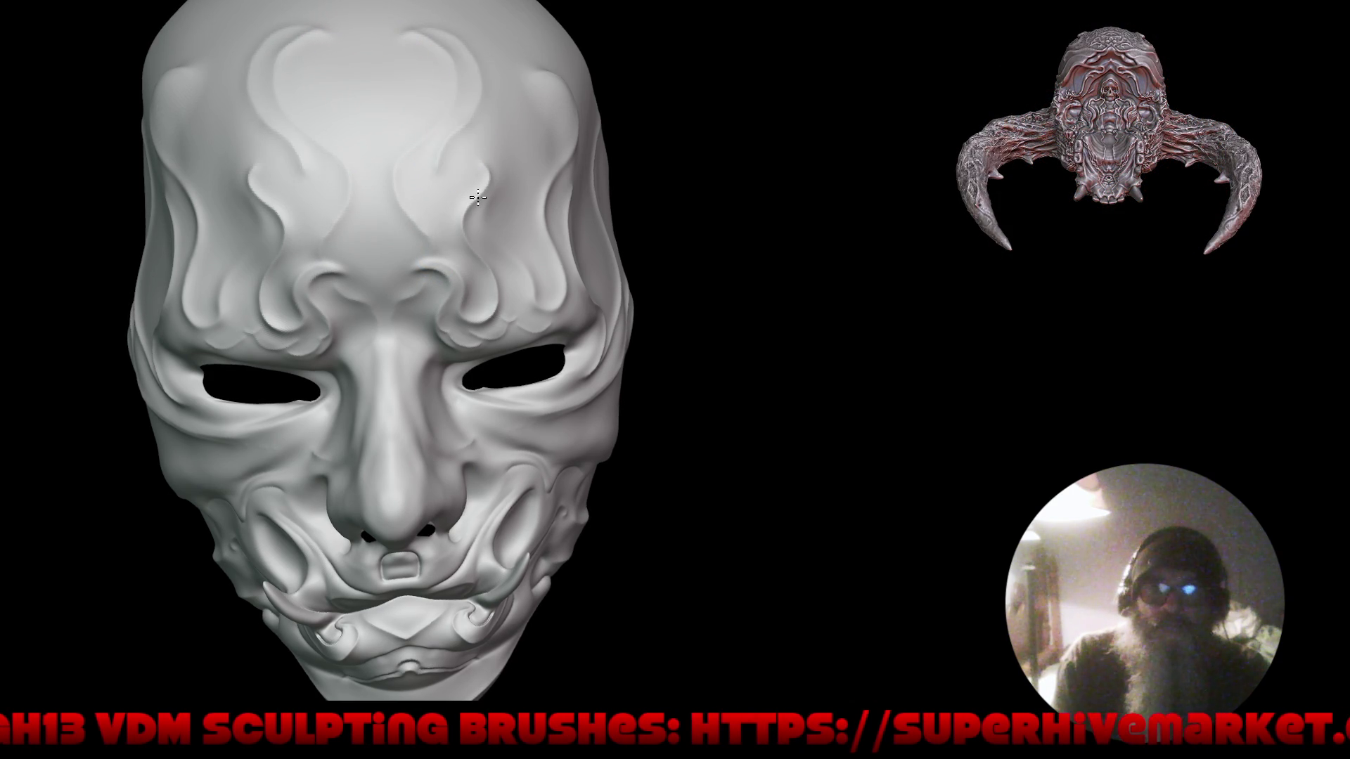
key(f)
mouse_move(490, 292)
middle_down()
mouse_move(572, 292)
mouse_move(555, 288)
middle_up()
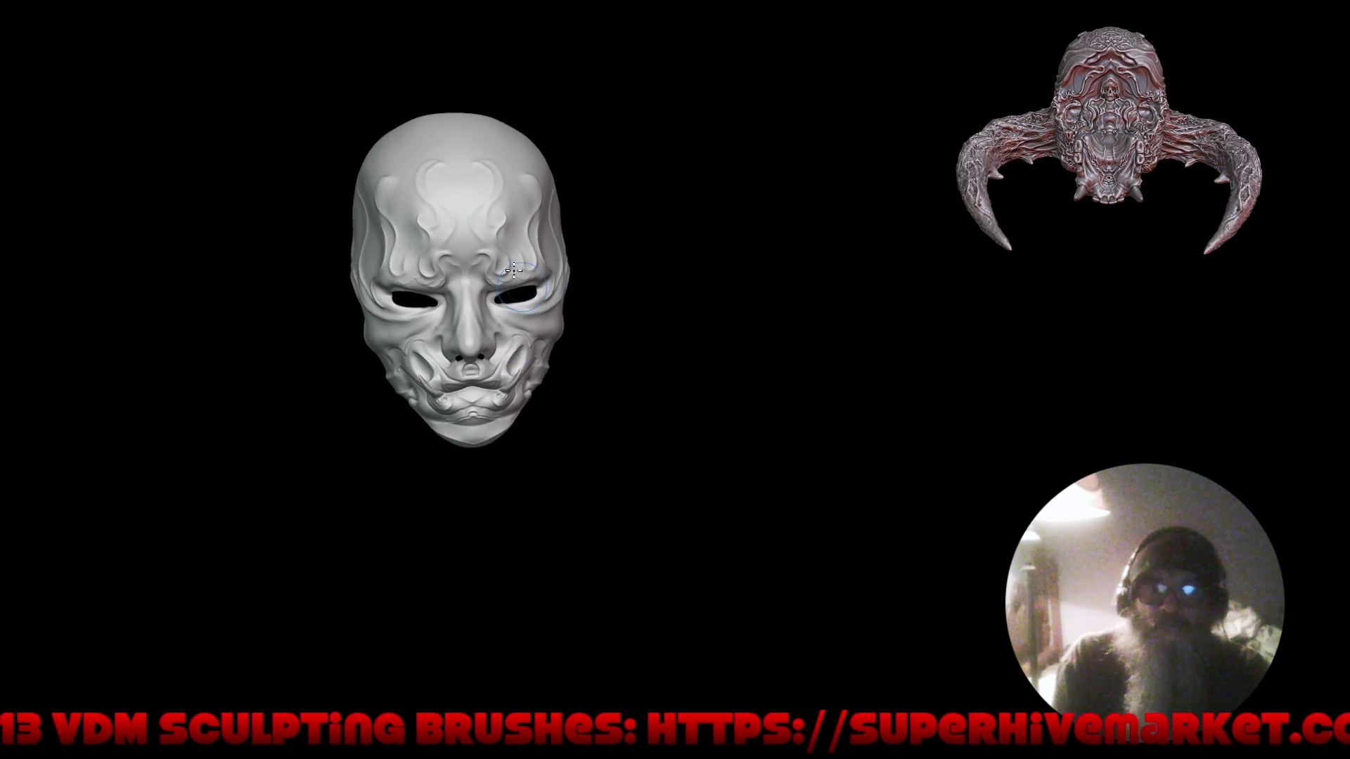
scroll(535, 235, up, 4)
mouse_move(534, 234)
middle_down()
mouse_move(657, 280)
mouse_move(638, 229)
middle_up()
shift+middle_drag(518, 166, 573, 232)
key(n)
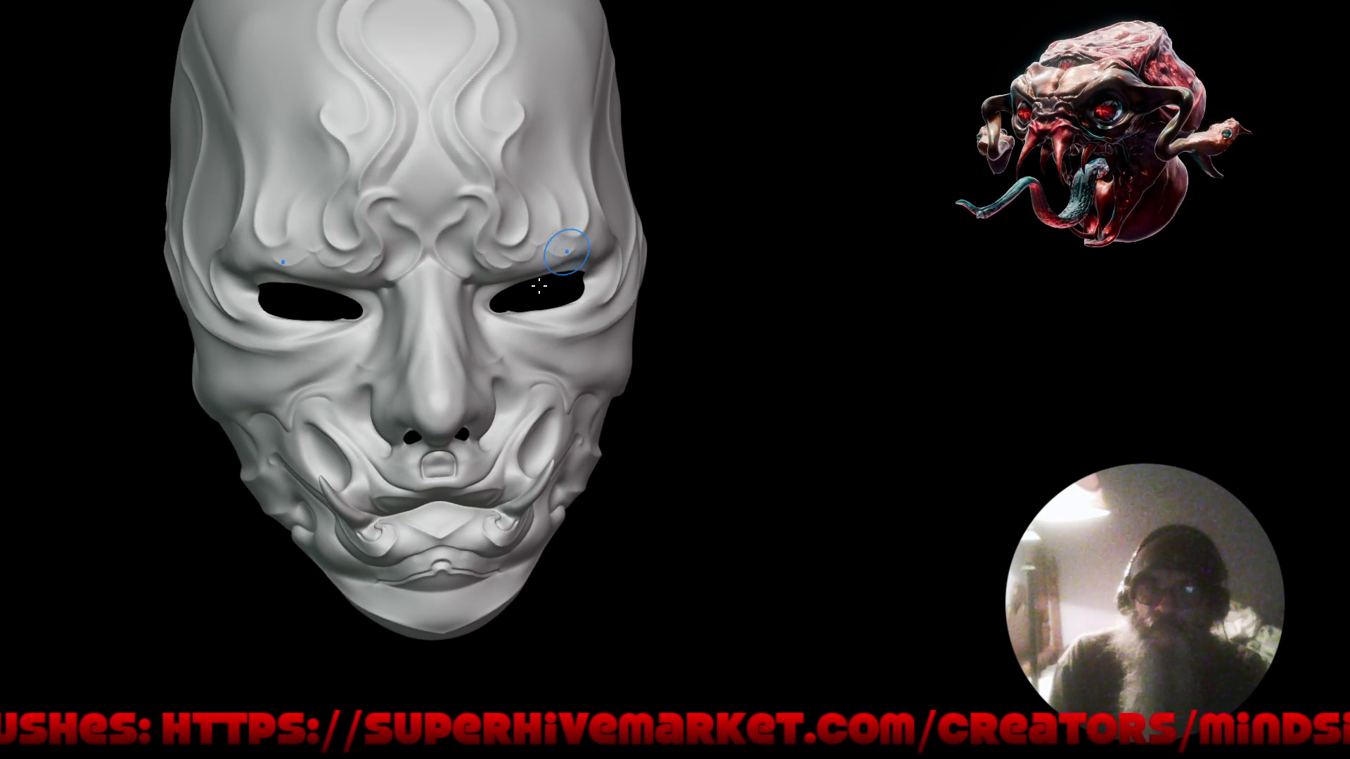
mouse_move(539, 286)
middle_down()
mouse_move(611, 332)
mouse_move(517, 383)
middle_up()
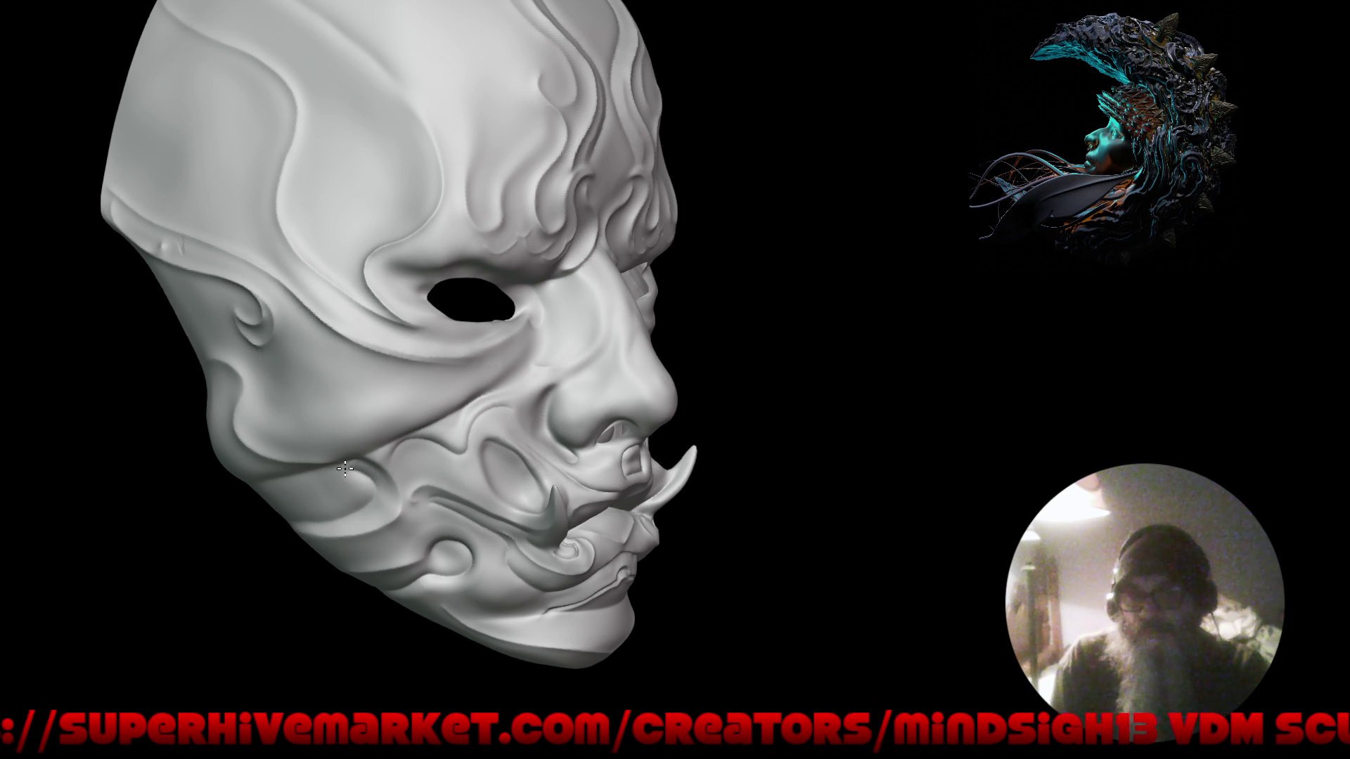
mouse_move(414, 552)
middle_down()
mouse_move(528, 518)
mouse_move(440, 386)
middle_up()
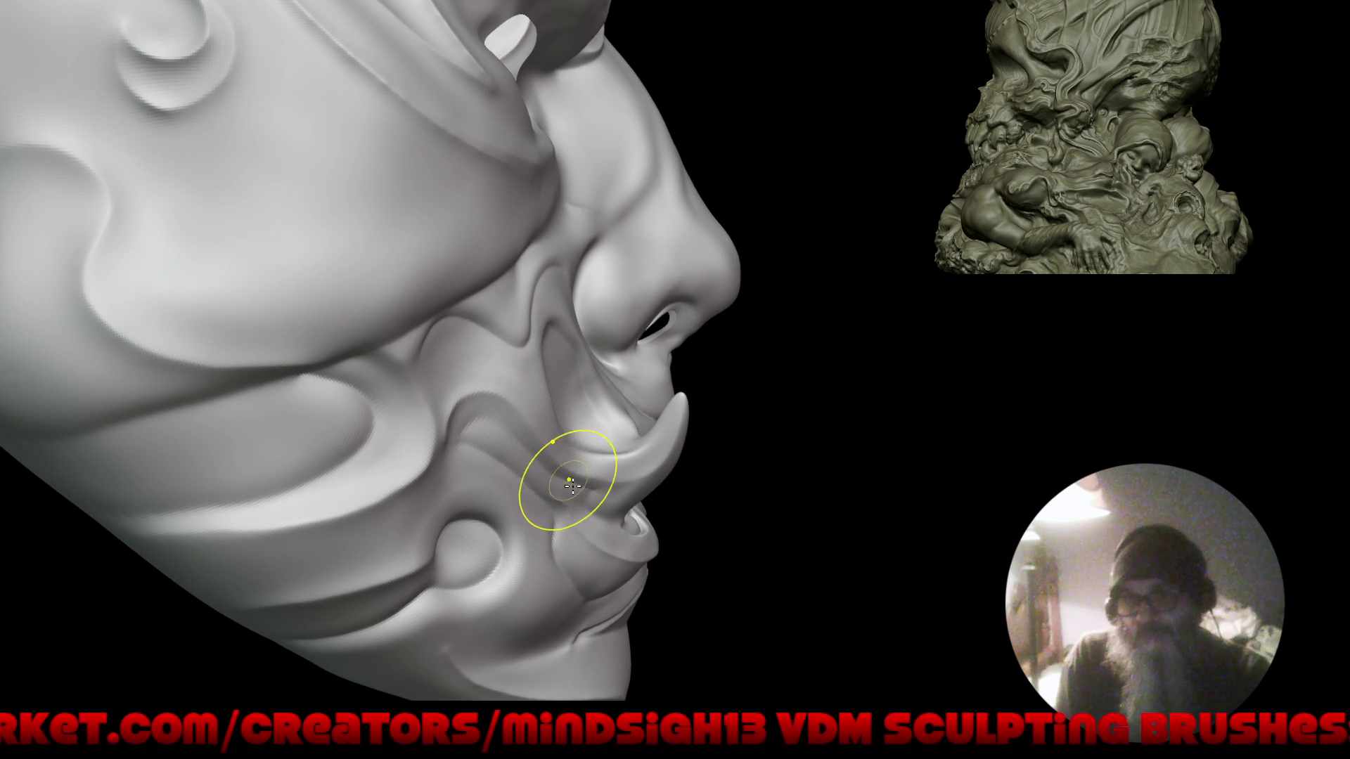
mouse_move(827, 490)
mouse_down()
mouse_move(859, 497)
mouse_move(837, 521)
mouse_move(777, 506)
mouse_move(751, 533)
mouse_move(837, 497)
mouse_move(737, 517)
mouse_up()
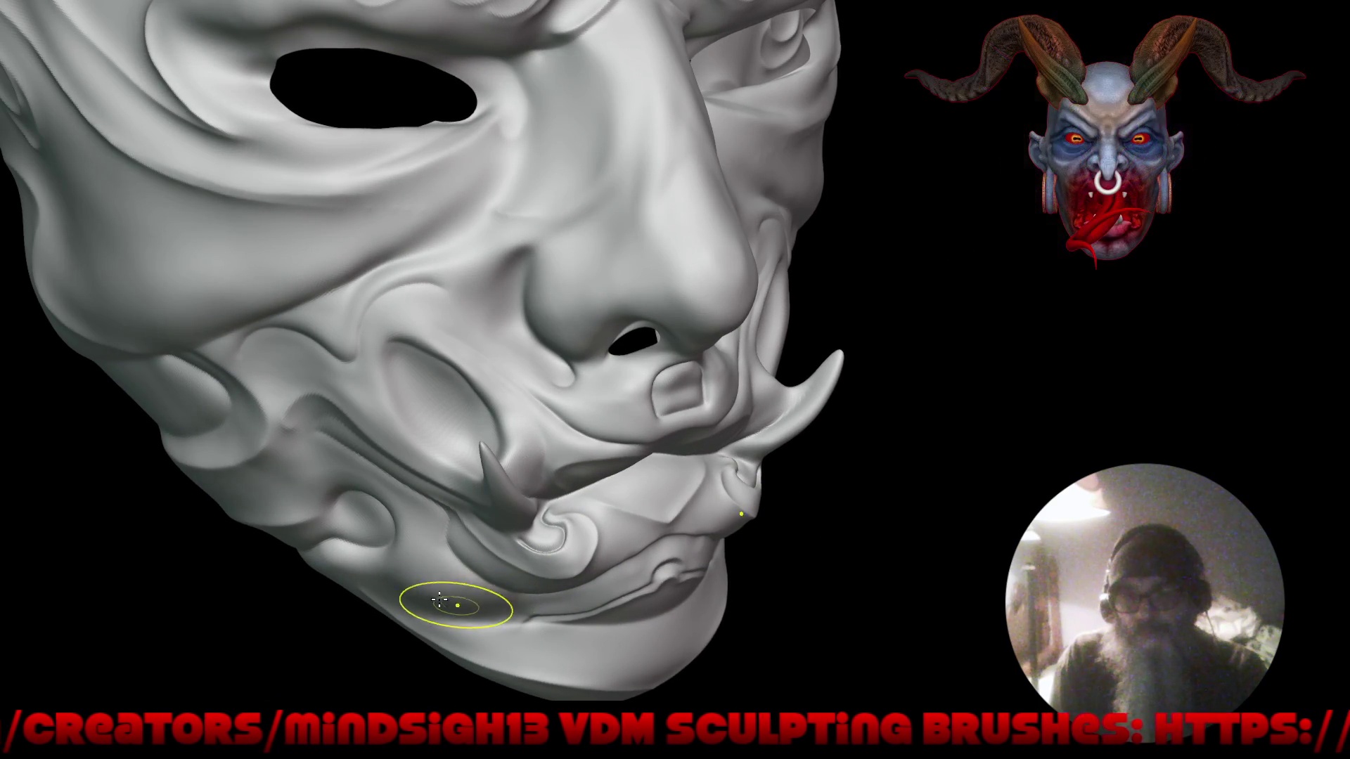
mouse_move(450, 566)
mouse_down()
mouse_move(435, 508)
mouse_move(483, 503)
mouse_move(490, 428)
mouse_move(446, 482)
mouse_move(464, 555)
mouse_move(532, 557)
mouse_move(514, 449)
mouse_up()
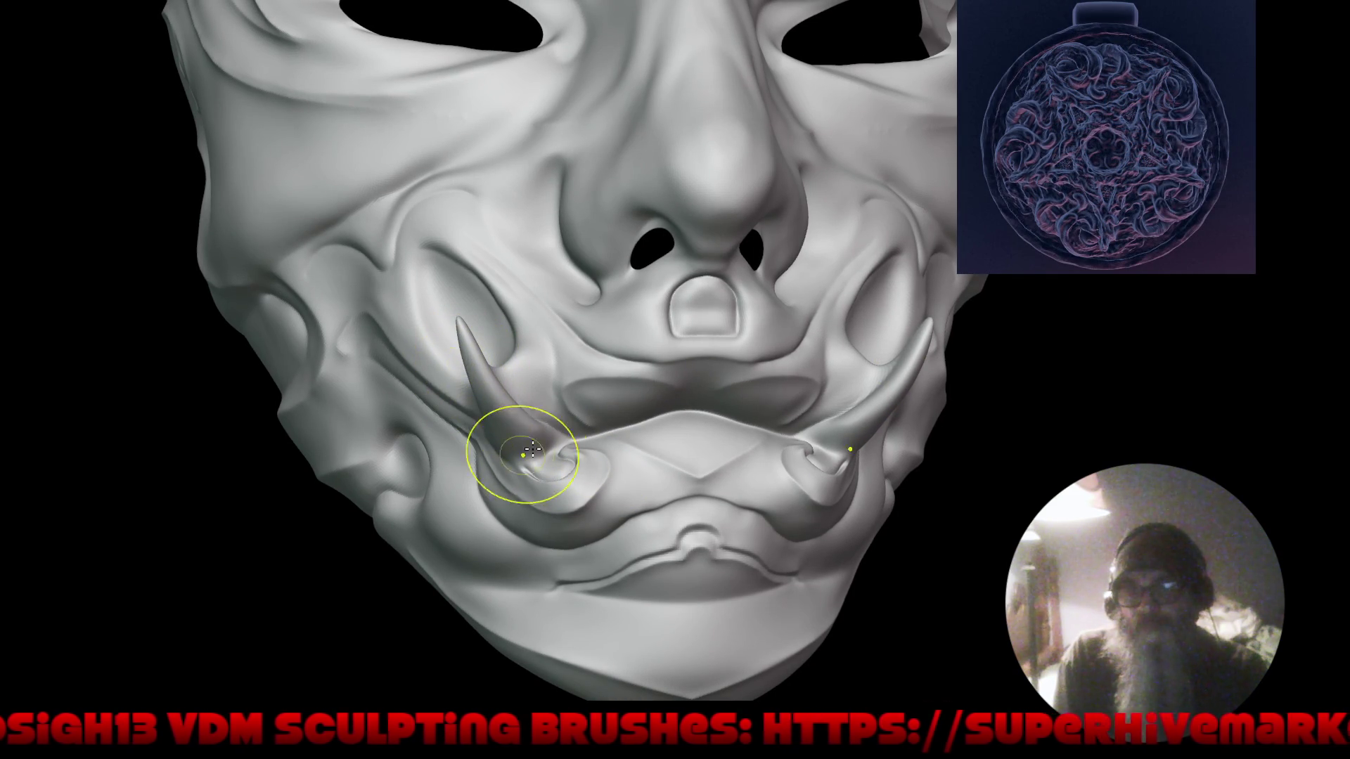
mouse_move(555, 482)
mouse_down()
mouse_move(642, 488)
mouse_move(633, 422)
mouse_move(618, 456)
mouse_move(595, 435)
mouse_move(605, 464)
mouse_move(633, 478)
mouse_move(627, 492)
mouse_move(630, 416)
mouse_move(638, 432)
mouse_up()
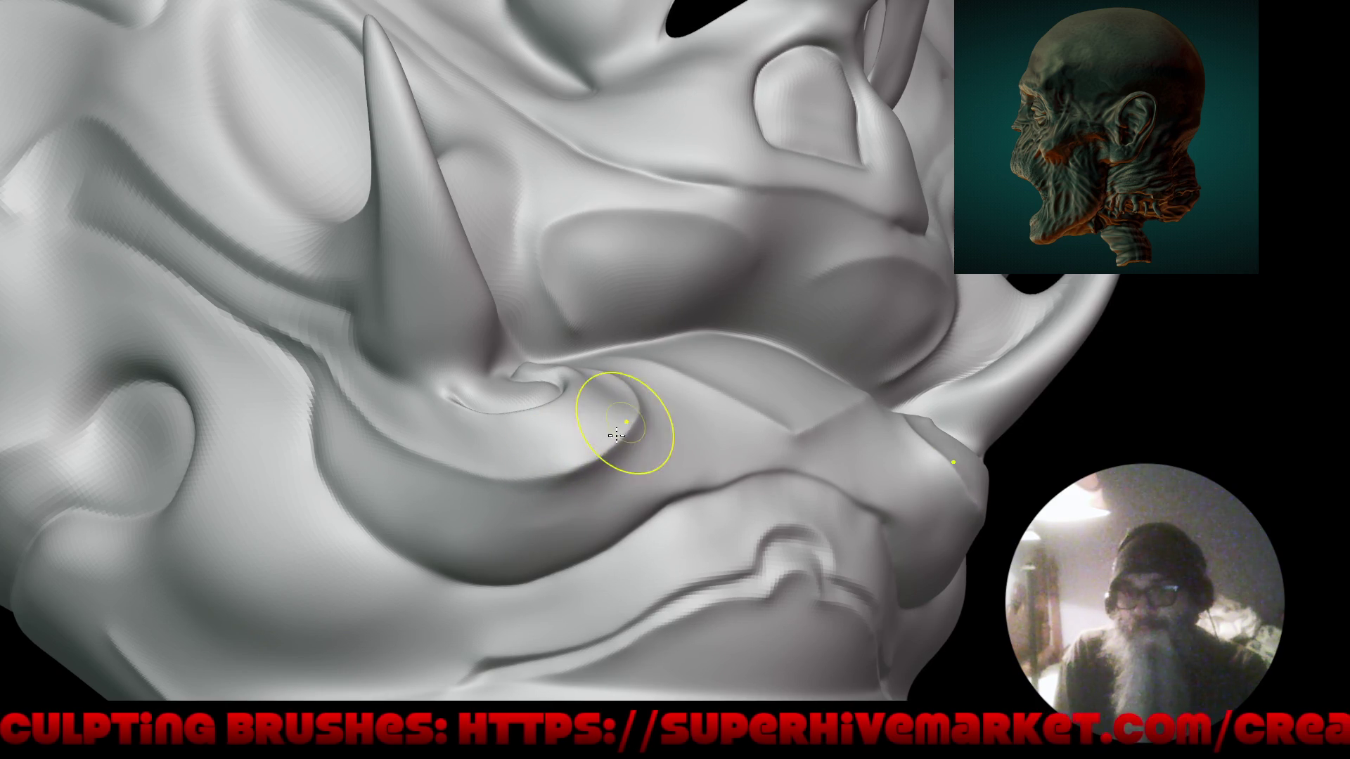
mouse_move(563, 346)
mouse_down()
mouse_move(738, 473)
mouse_move(703, 507)
mouse_move(745, 496)
mouse_move(661, 559)
mouse_move(723, 560)
mouse_move(715, 497)
mouse_move(698, 482)
mouse_up()
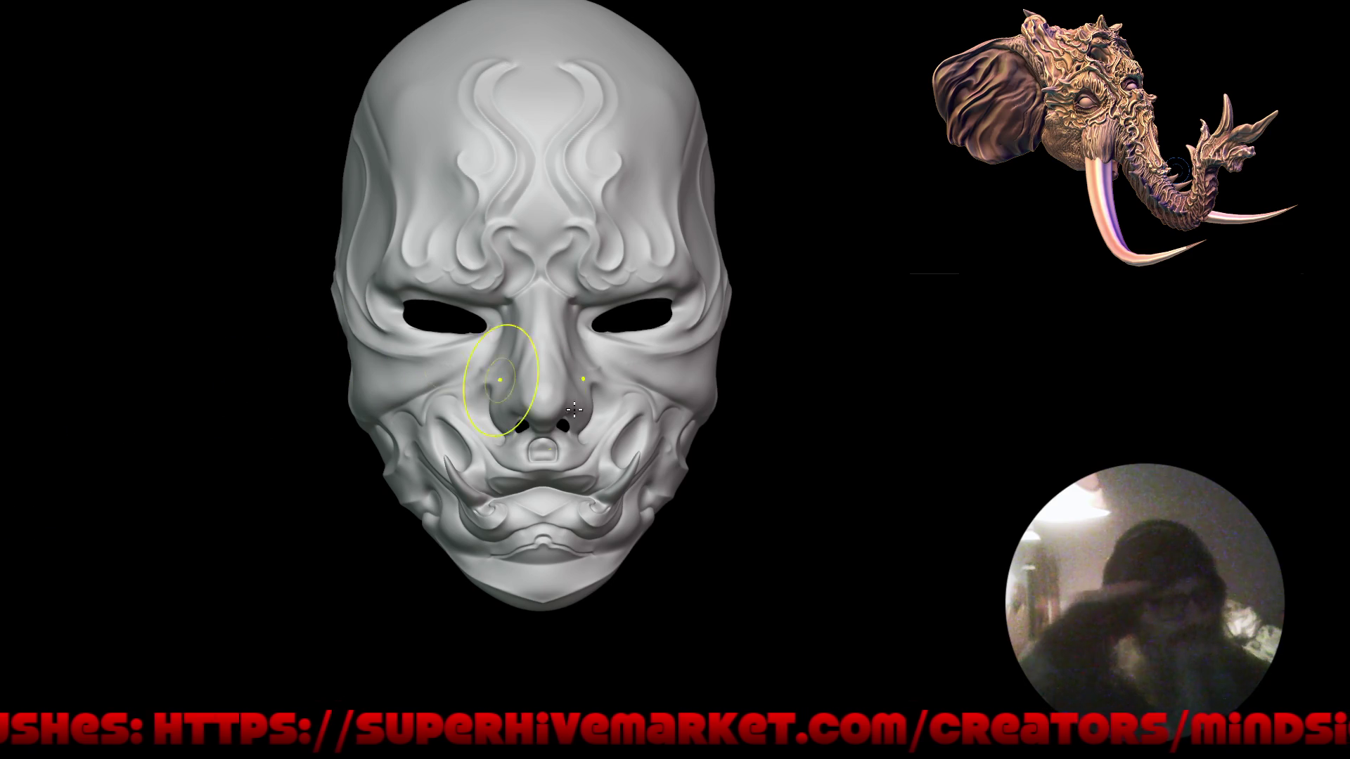
mouse_move(820, 467)
mouse_down()
mouse_move(889, 464)
mouse_move(778, 457)
mouse_up()
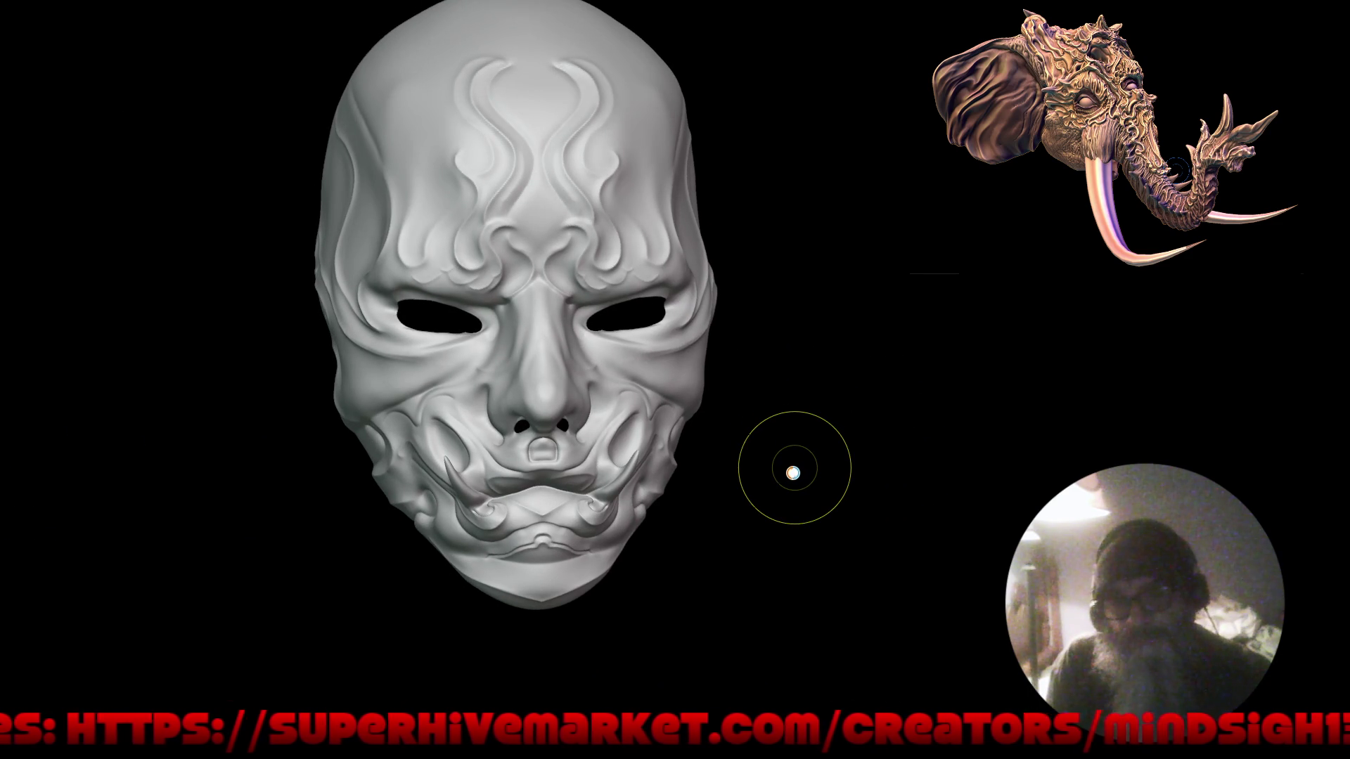
mouse_move(859, 452)
alt+mouse_down()
mouse_move(820, 470)
mouse_move(710, 448)
alt+mouse_up()
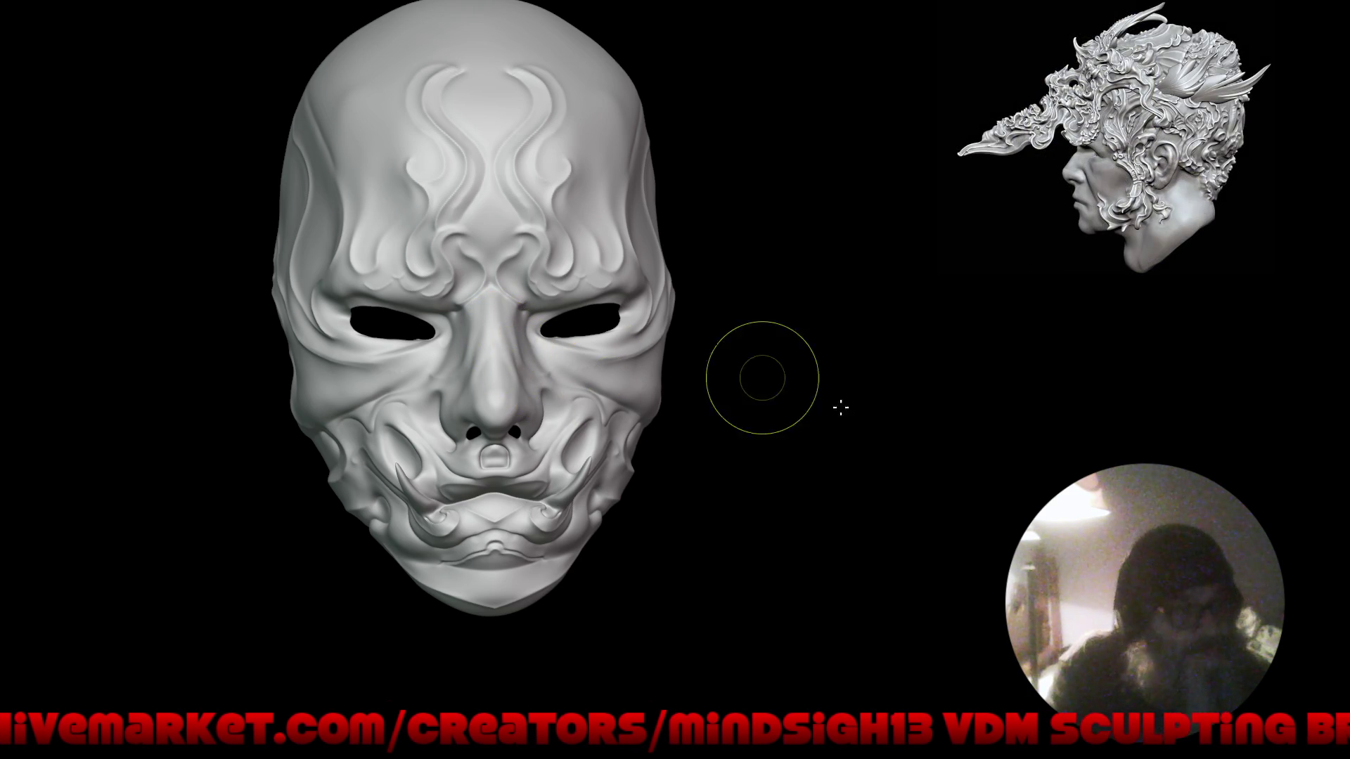
mouse_move(886, 461)
mouse_down()
mouse_move(858, 446)
mouse_move(808, 453)
mouse_move(874, 457)
mouse_move(838, 461)
mouse_move(886, 485)
mouse_move(747, 536)
mouse_move(790, 497)
mouse_move(761, 494)
mouse_up()
Pick Crease Sharp from the Q Quick Favorites list and swing to a frontal view.
scroll(556, 337, up, 2)
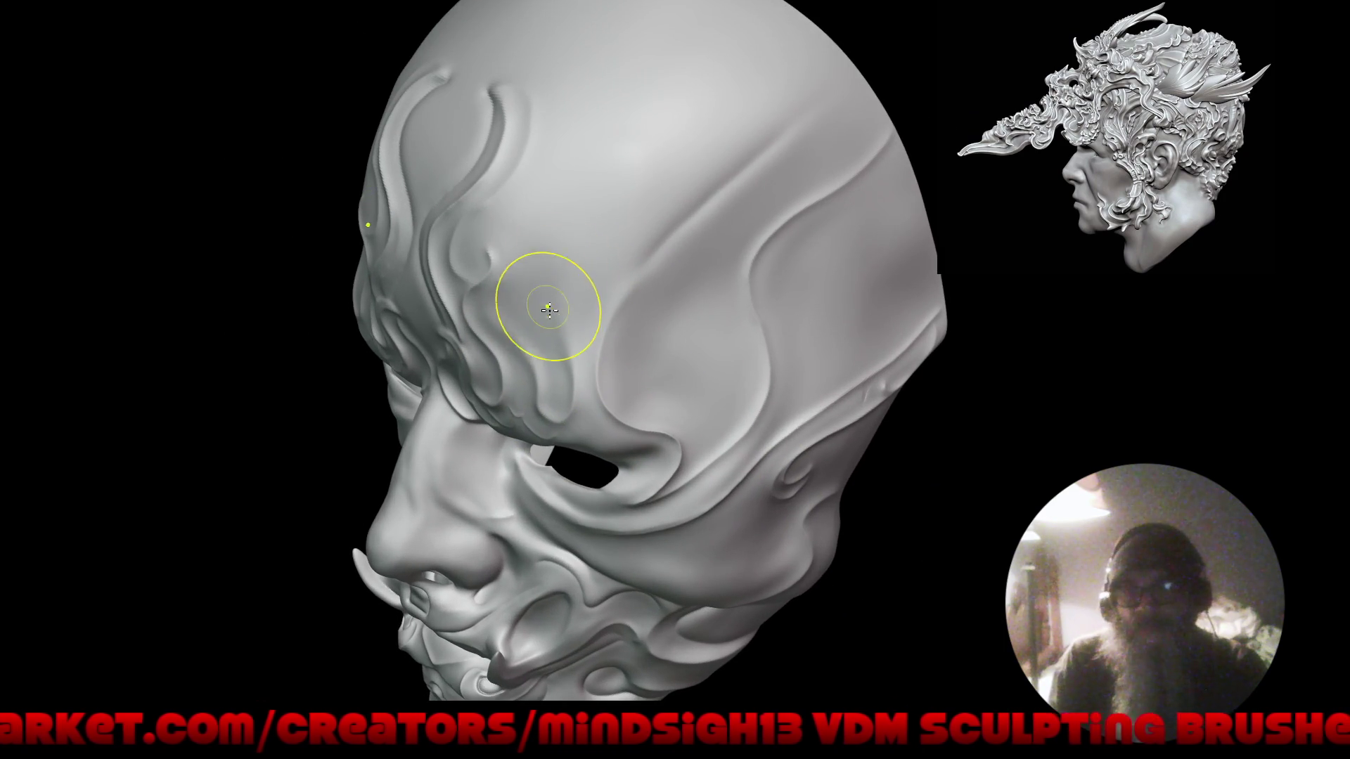
key(q)
click(553, 301)
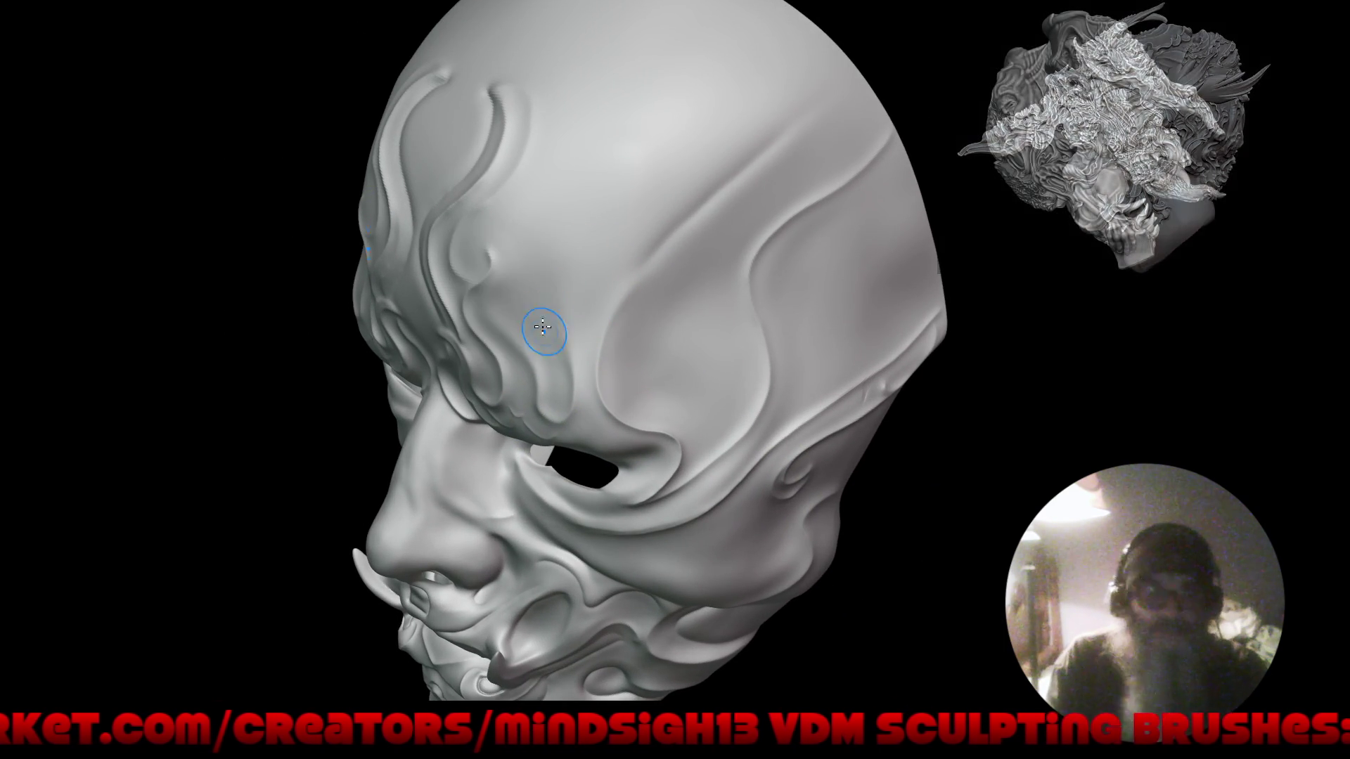
mouse_move(545, 341)
middle_down()
mouse_move(623, 335)
mouse_move(625, 259)
mouse_move(535, 378)
mouse_move(618, 383)
mouse_move(329, 497)
mouse_move(285, 491)
middle_up()
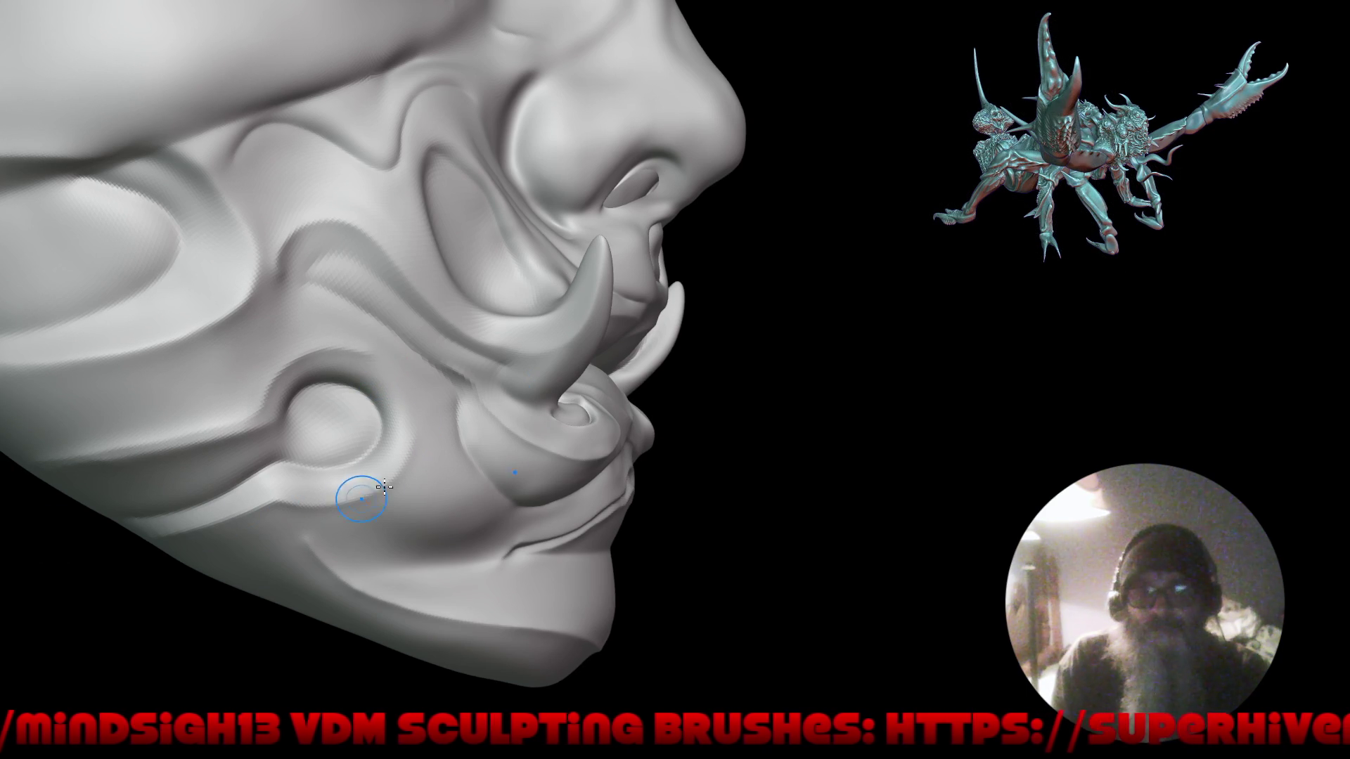
mouse_move(575, 385)
middle_down()
mouse_move(630, 533)
mouse_move(603, 537)
middle_up()
scroll(503, 389, up, 3)
scroll(503, 388, up, 2)
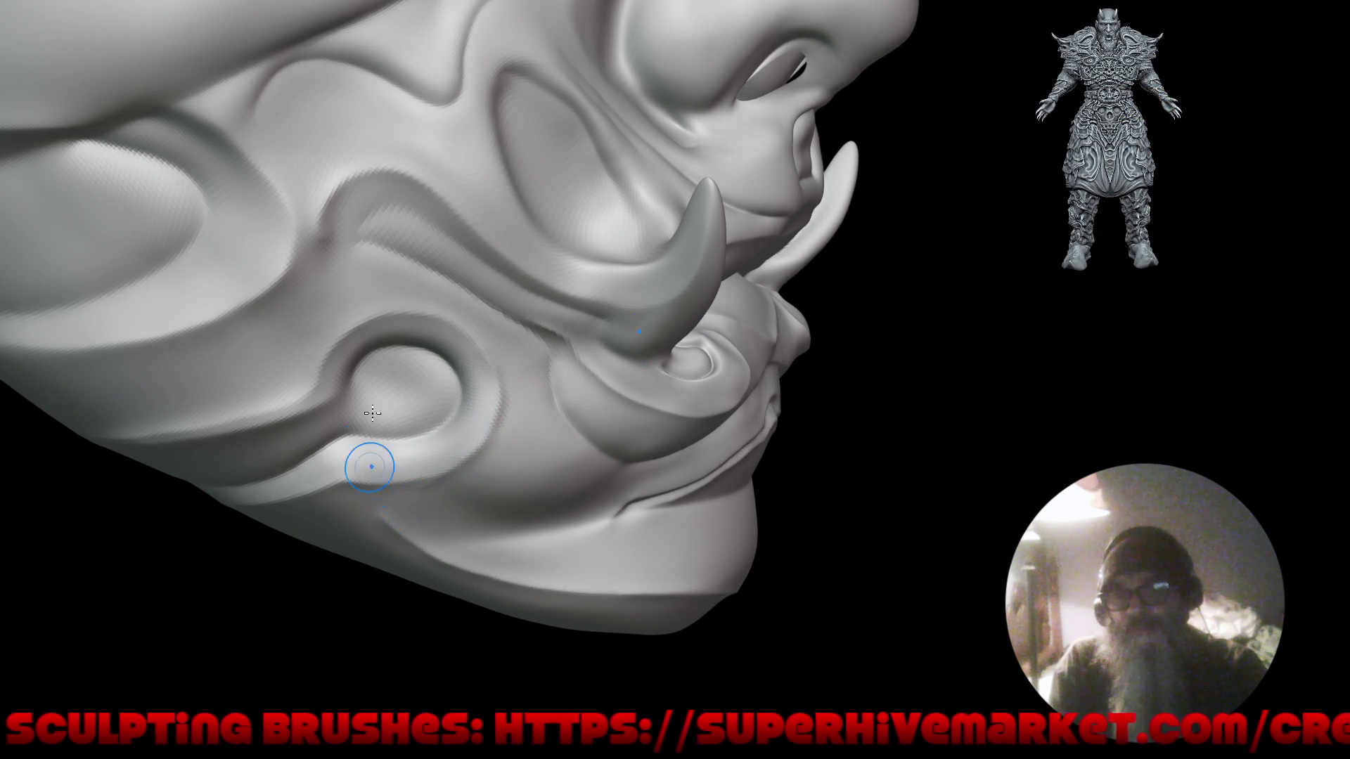
scroll(371, 426, down, 5)
scroll(526, 367, up, 5)
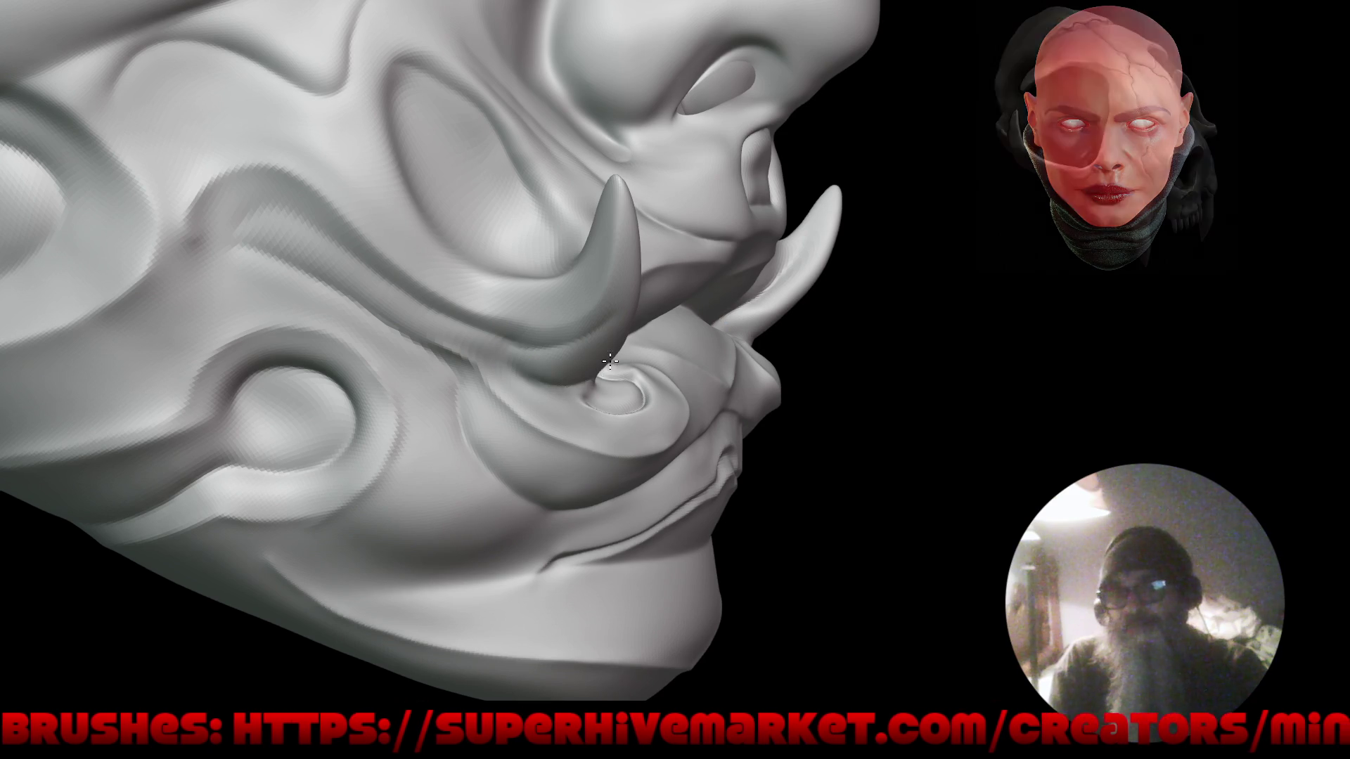
click(538, 389)
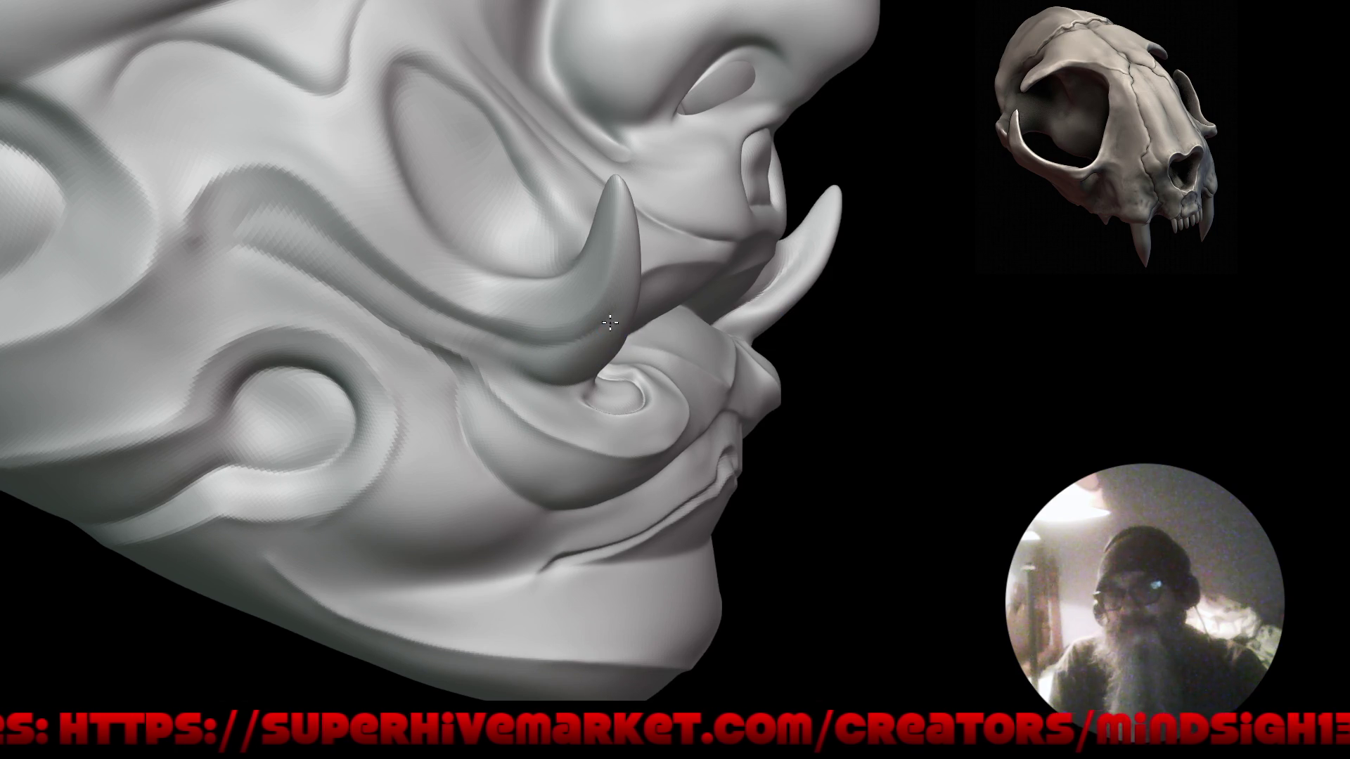
mouse_move(548, 383)
mouse_down()
mouse_move(572, 558)
mouse_move(691, 445)
mouse_move(669, 497)
mouse_move(638, 470)
mouse_move(677, 512)
mouse_move(603, 521)
mouse_up()
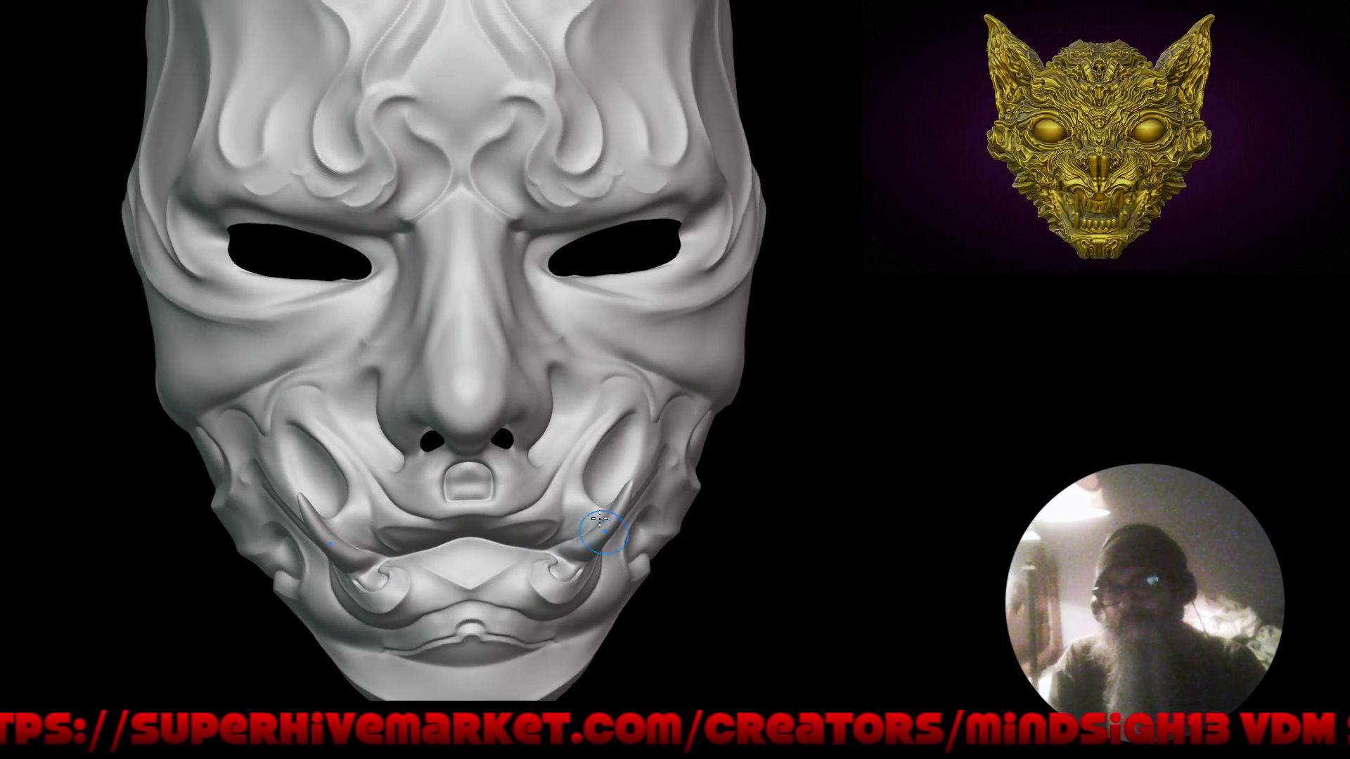
drag(497, 329, 588, 424)
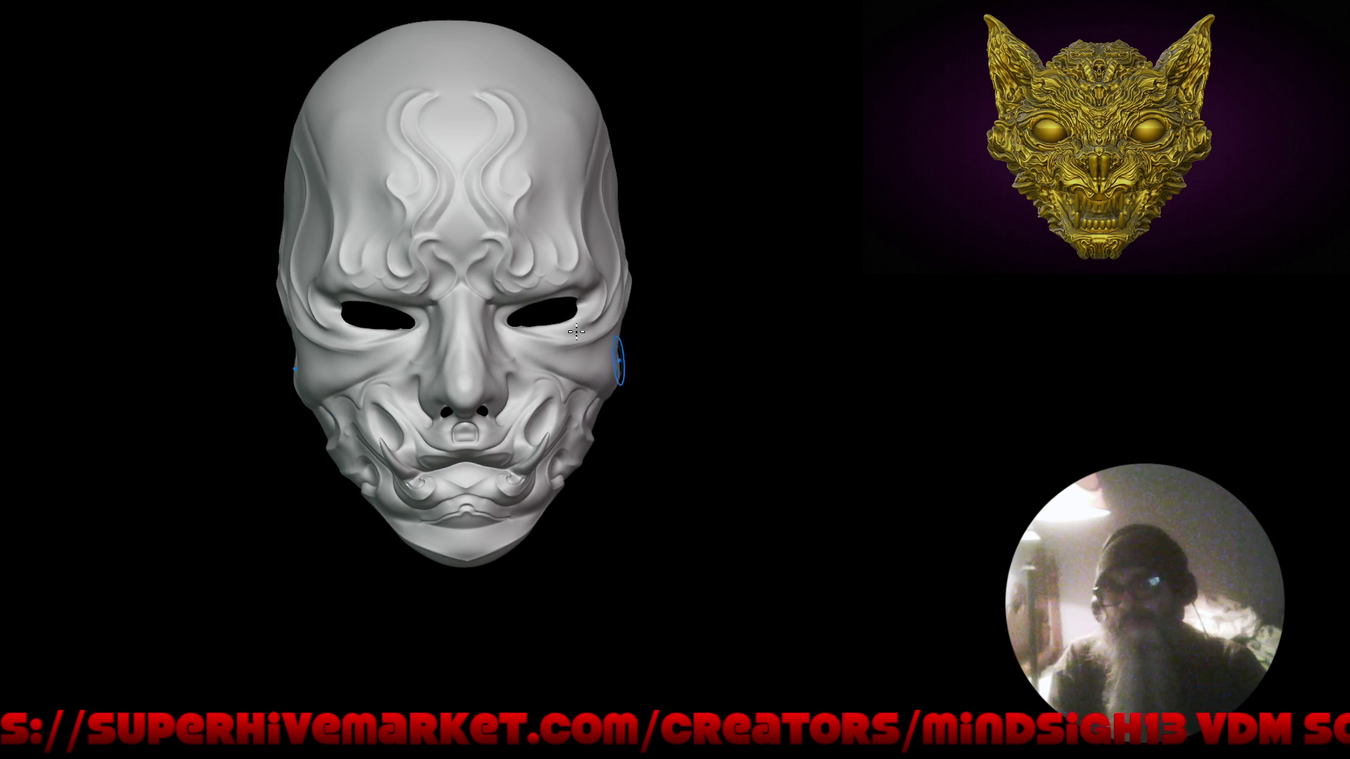
Pull back to a front view and cut a Crease Sharp stroke diagonally down the forehead.
mouse_move(597, 346)
mouse_down()
mouse_move(422, 281)
mouse_move(469, 335)
mouse_move(450, 310)
mouse_move(472, 293)
mouse_up()
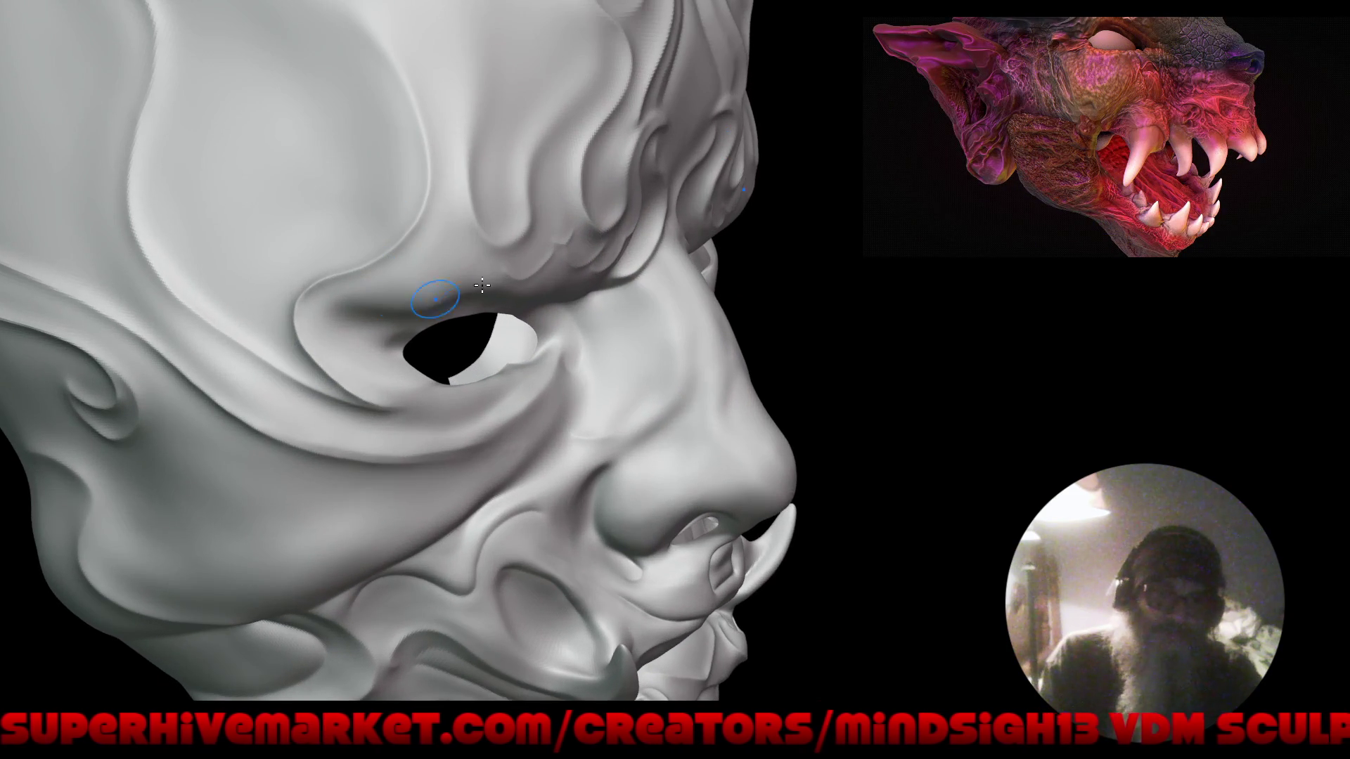
click(457, 286)
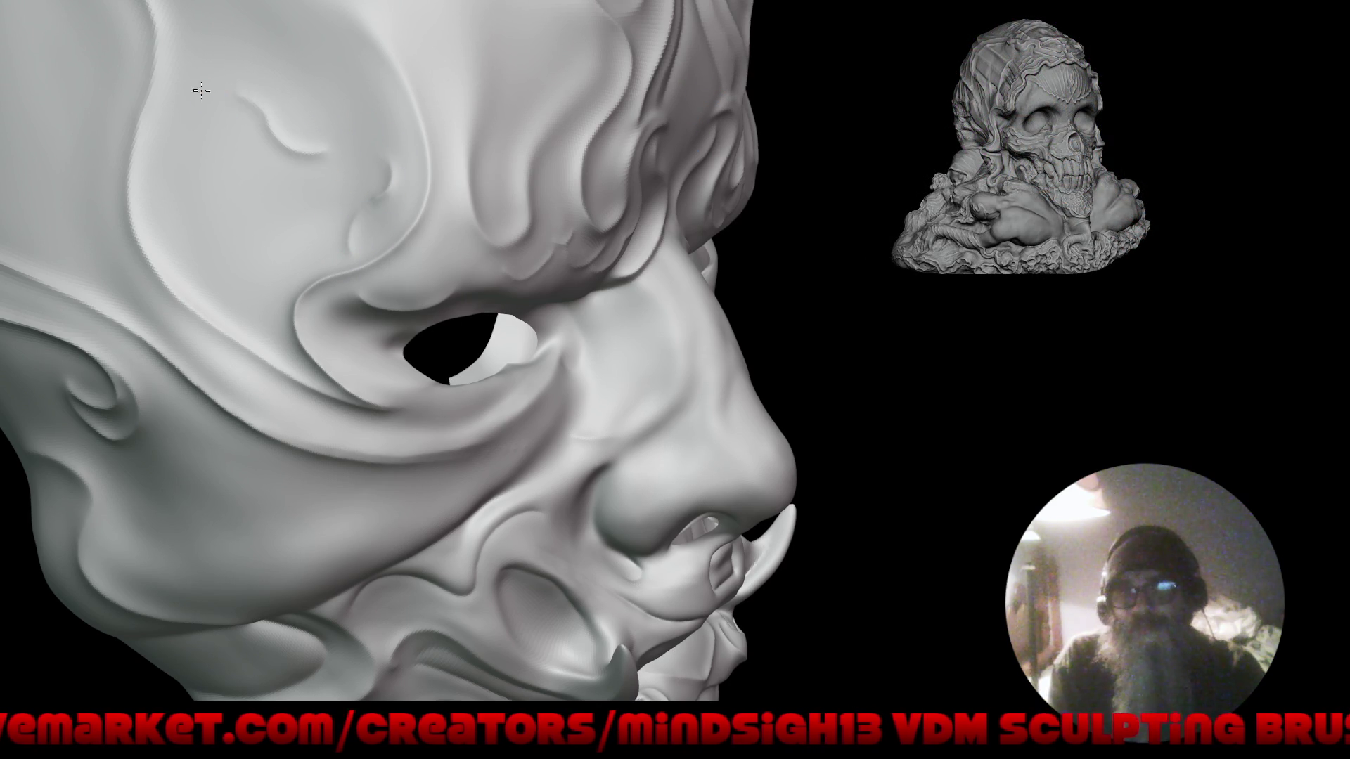
mouse_move(187, 133)
alt+mouse_down()
mouse_move(265, 337)
mouse_move(335, 428)
alt+mouse_up()
right_drag(334, 428, 363, 436)
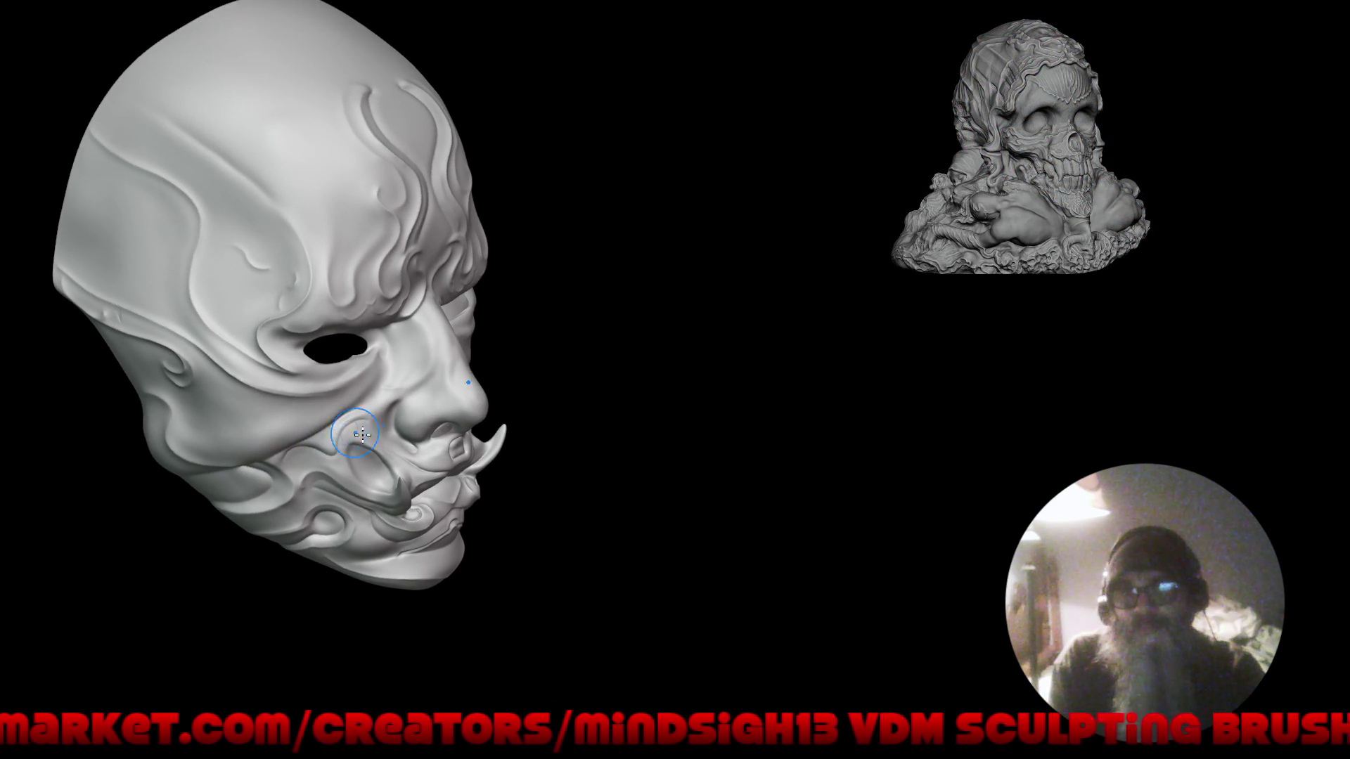
mouse_move(458, 370)
right_down()
mouse_move(436, 365)
mouse_move(488, 351)
right_up()
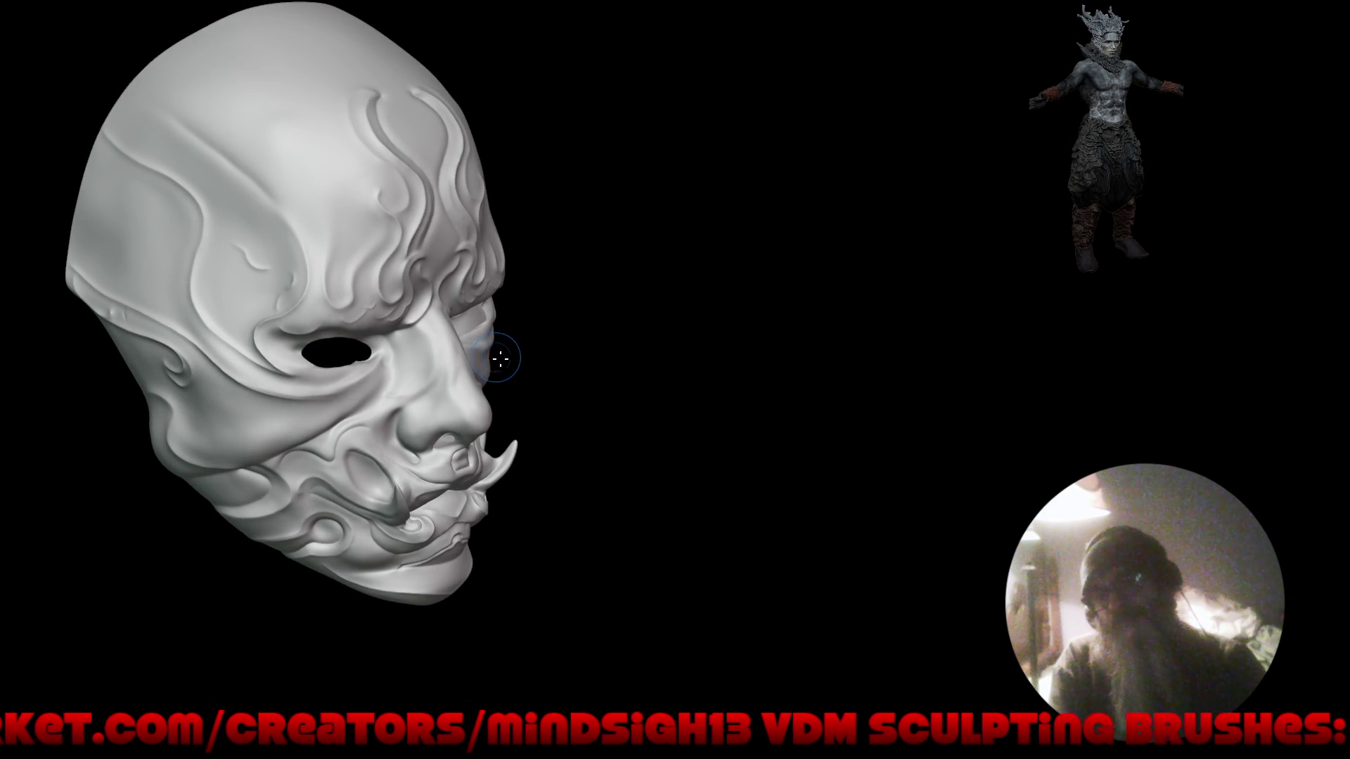
drag(521, 388, 647, 418)
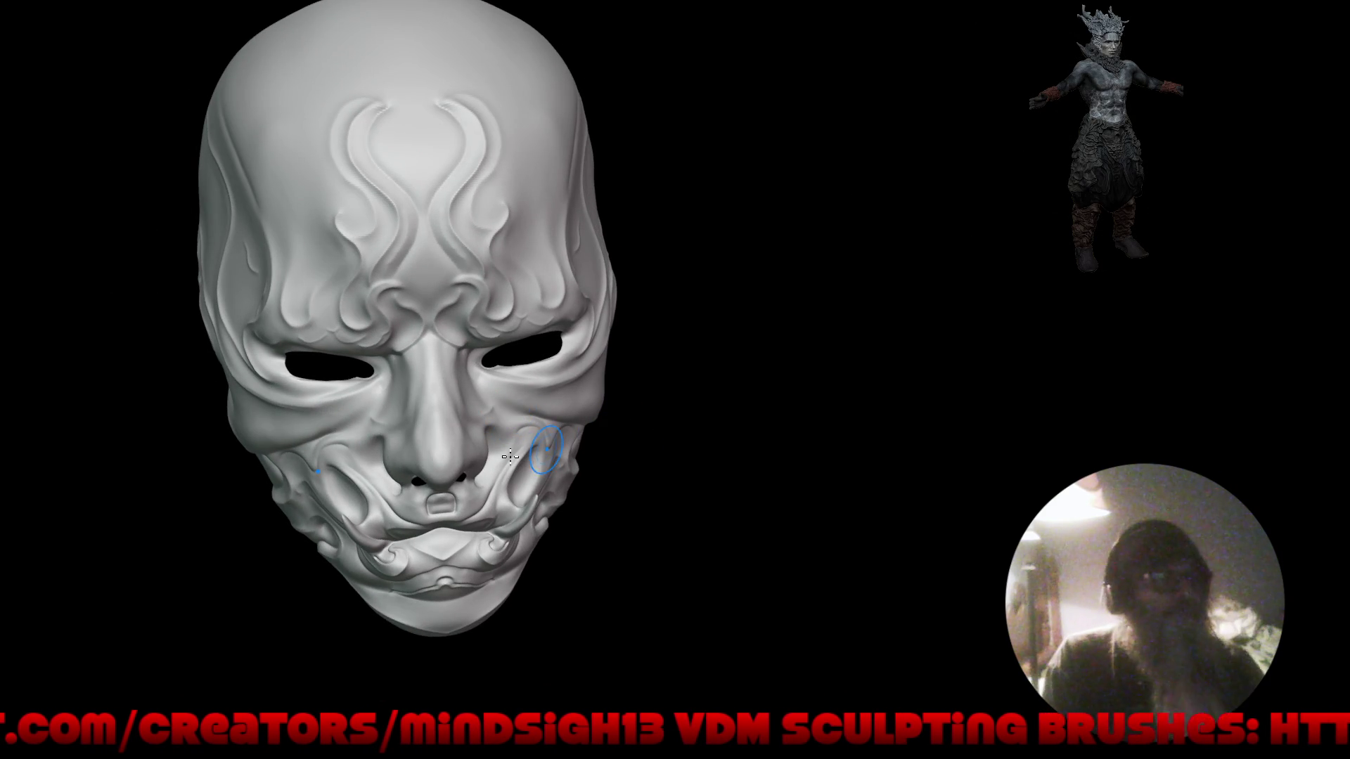
mouse_move(498, 437)
alt+mouse_down()
mouse_move(579, 460)
mouse_move(612, 394)
mouse_move(563, 293)
alt+mouse_up()
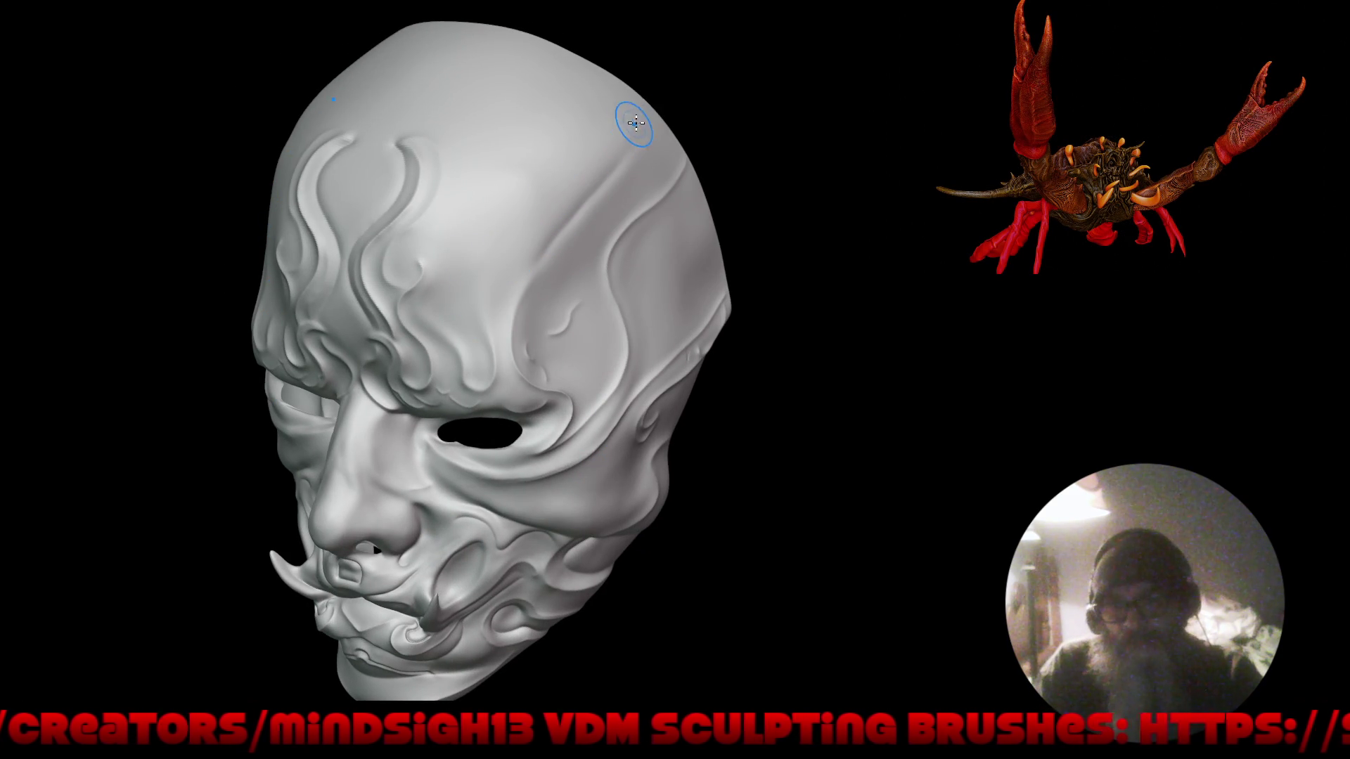
drag(587, 178, 489, 284)
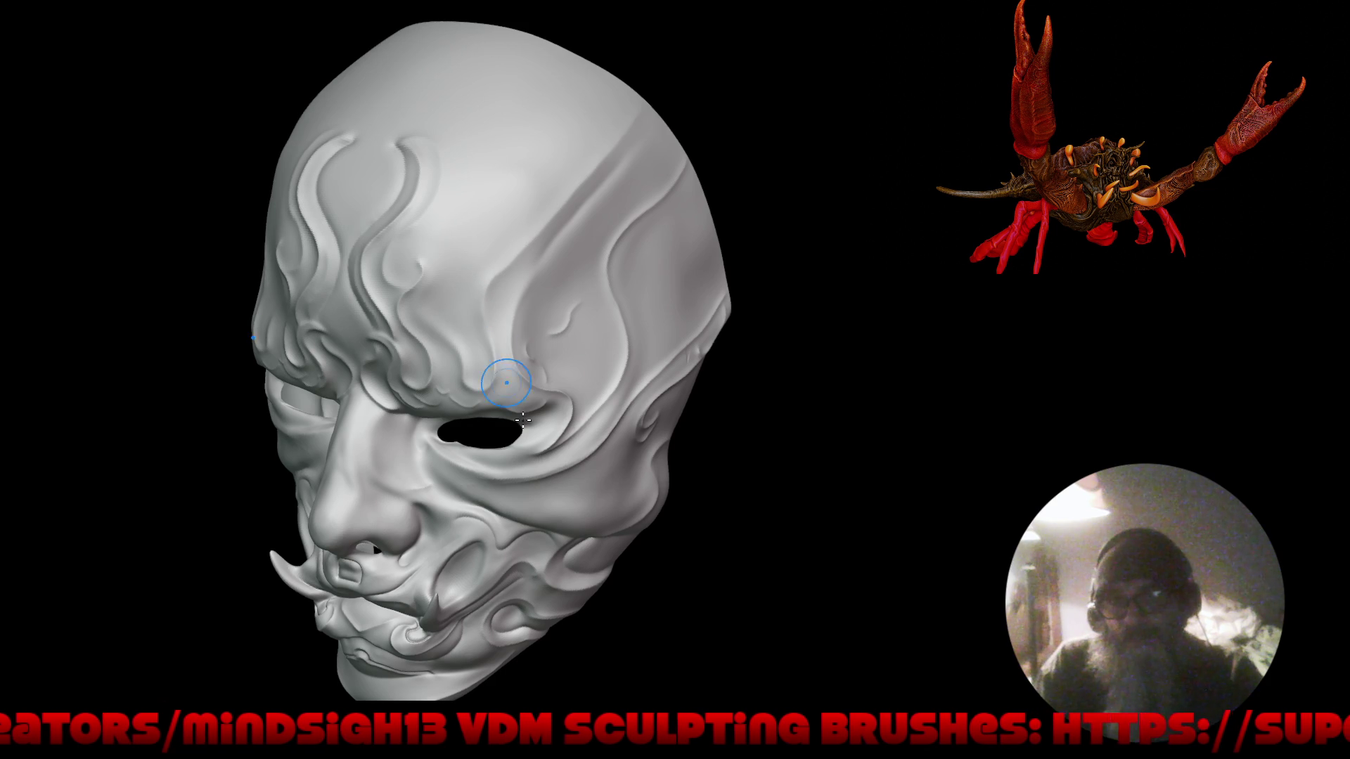
mouse_move(532, 393)
right_down()
mouse_move(603, 422)
mouse_move(575, 415)
right_up()
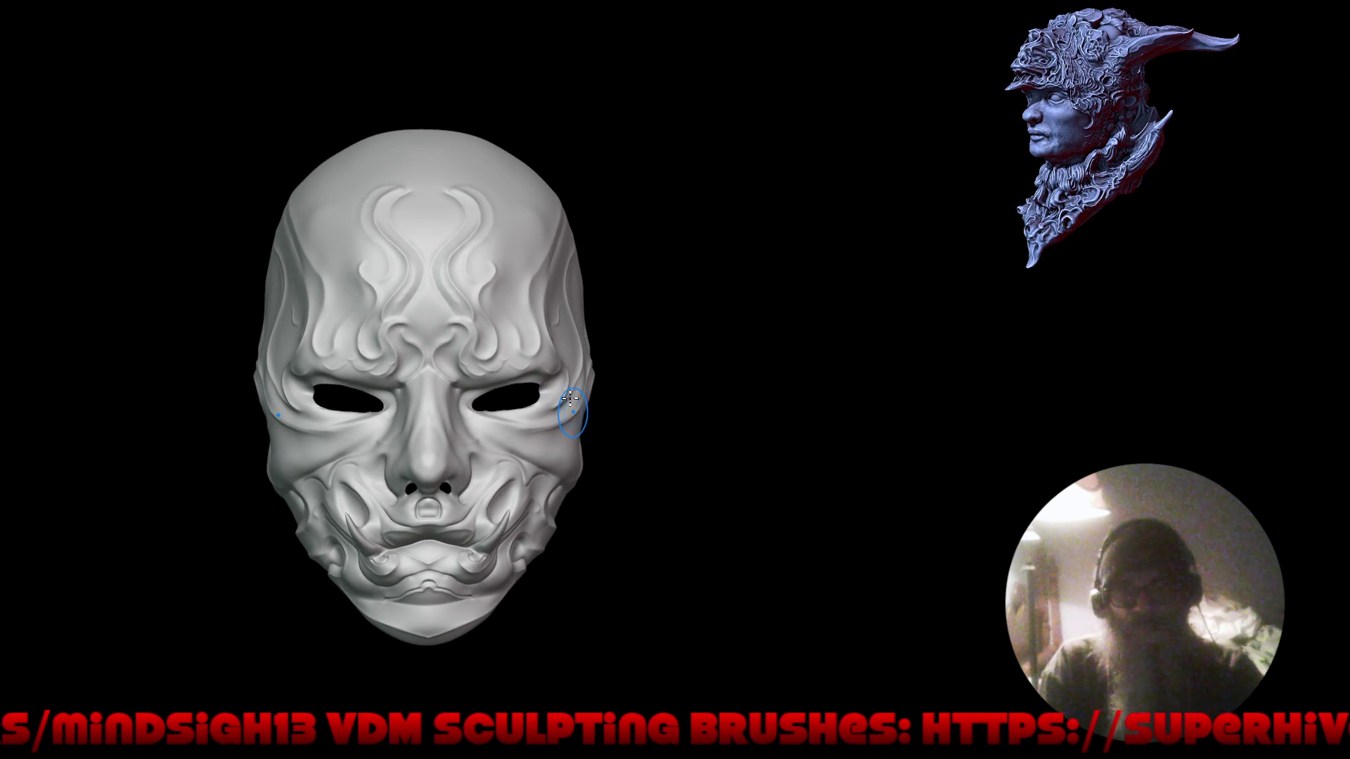
mouse_move(531, 307)
ctrl+right_down()
mouse_move(538, 180)
mouse_move(467, 219)
ctrl+right_up()
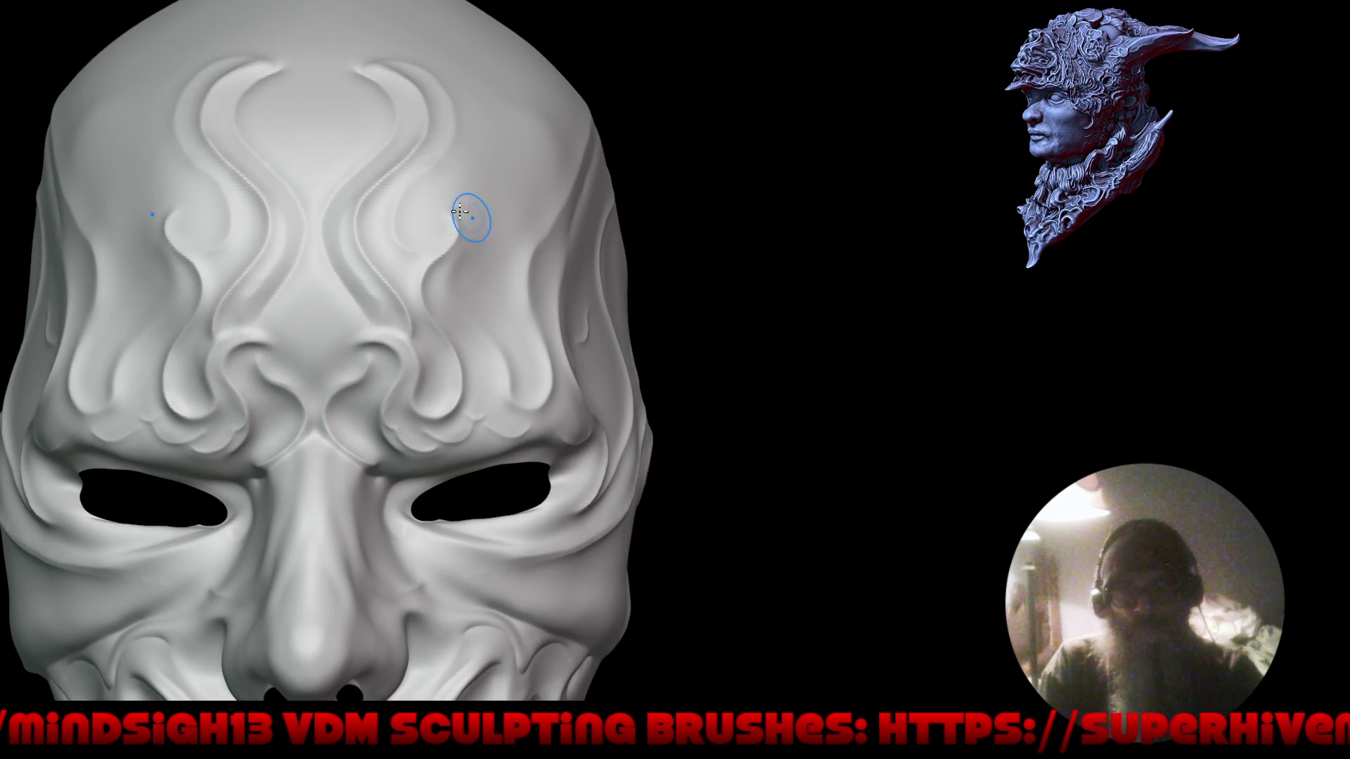
Add a mirrored curled swirl to the forehead flames, then frame and zoom toward the cheeks.
mouse_move(447, 211)
mouse_down()
mouse_move(478, 233)
mouse_move(468, 251)
mouse_up()
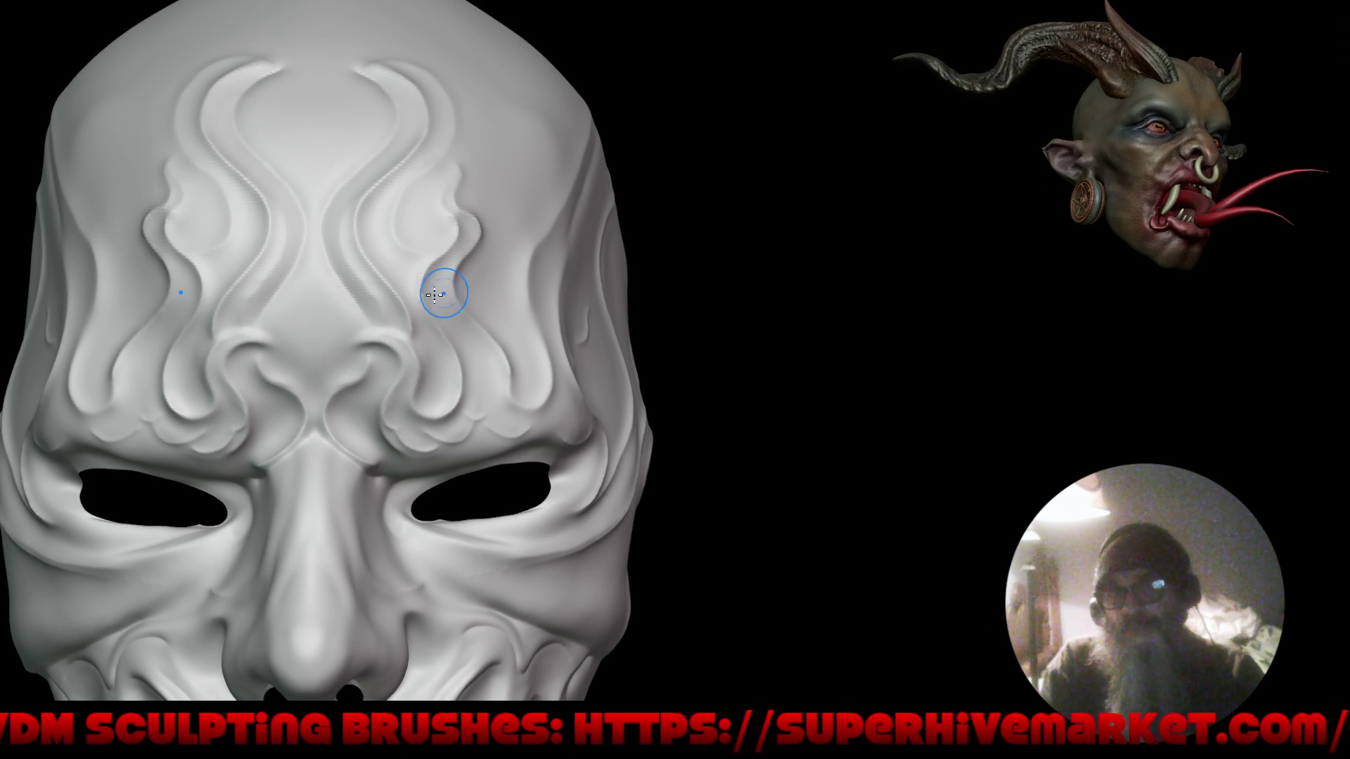
key(f)
right_drag(505, 343, 587, 394)
scroll(367, 421, up, 5)
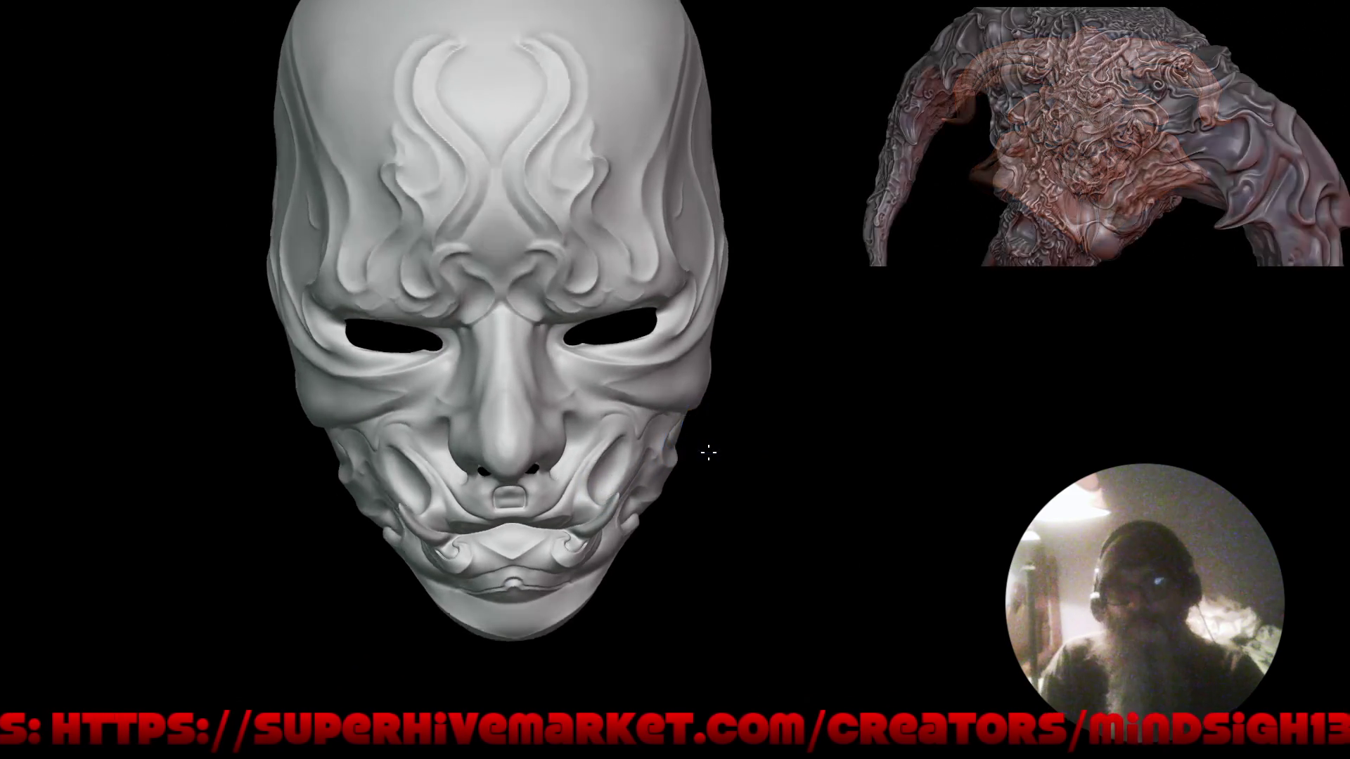
right_drag(456, 429, 427, 379)
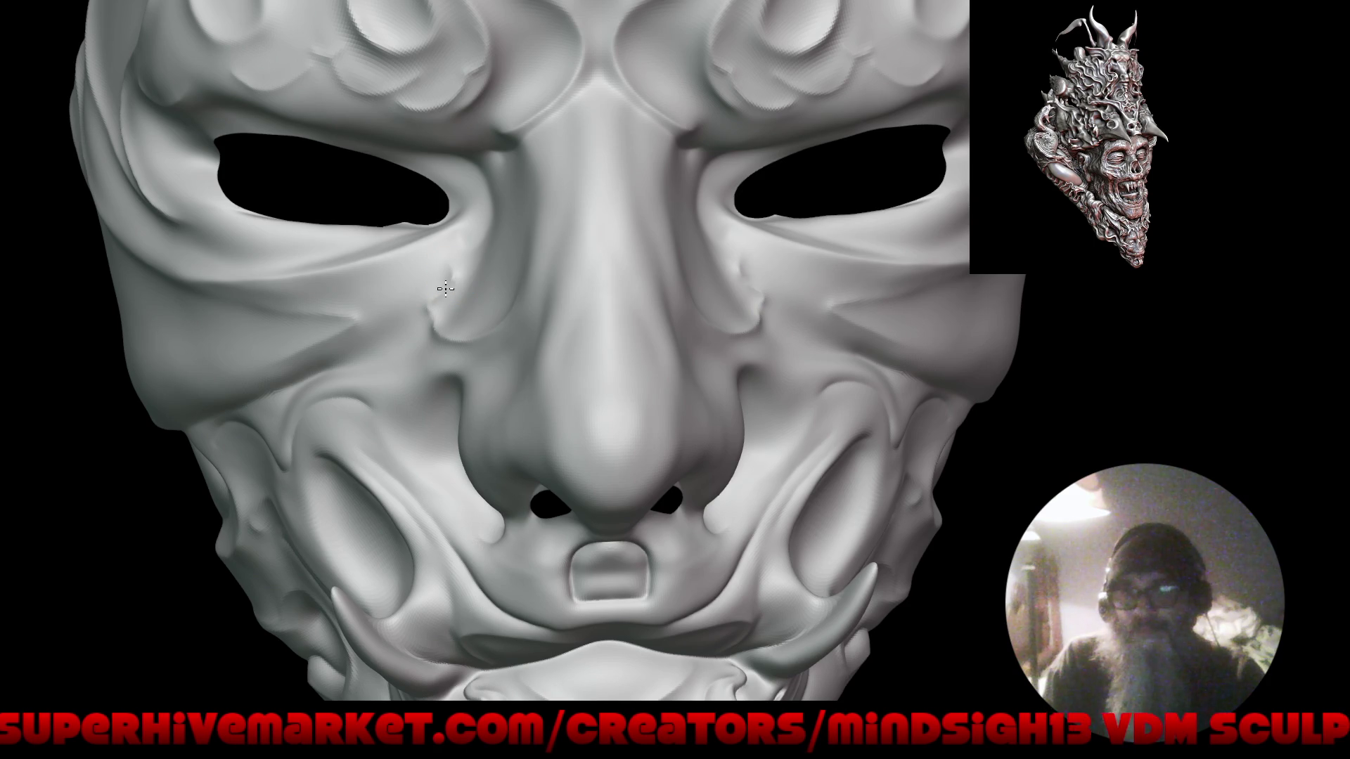
Carve and deepen hooked Crease Sharp lines up the cheeks toward the nostrils, then reframe at three-quarter.
drag(427, 308, 437, 328)
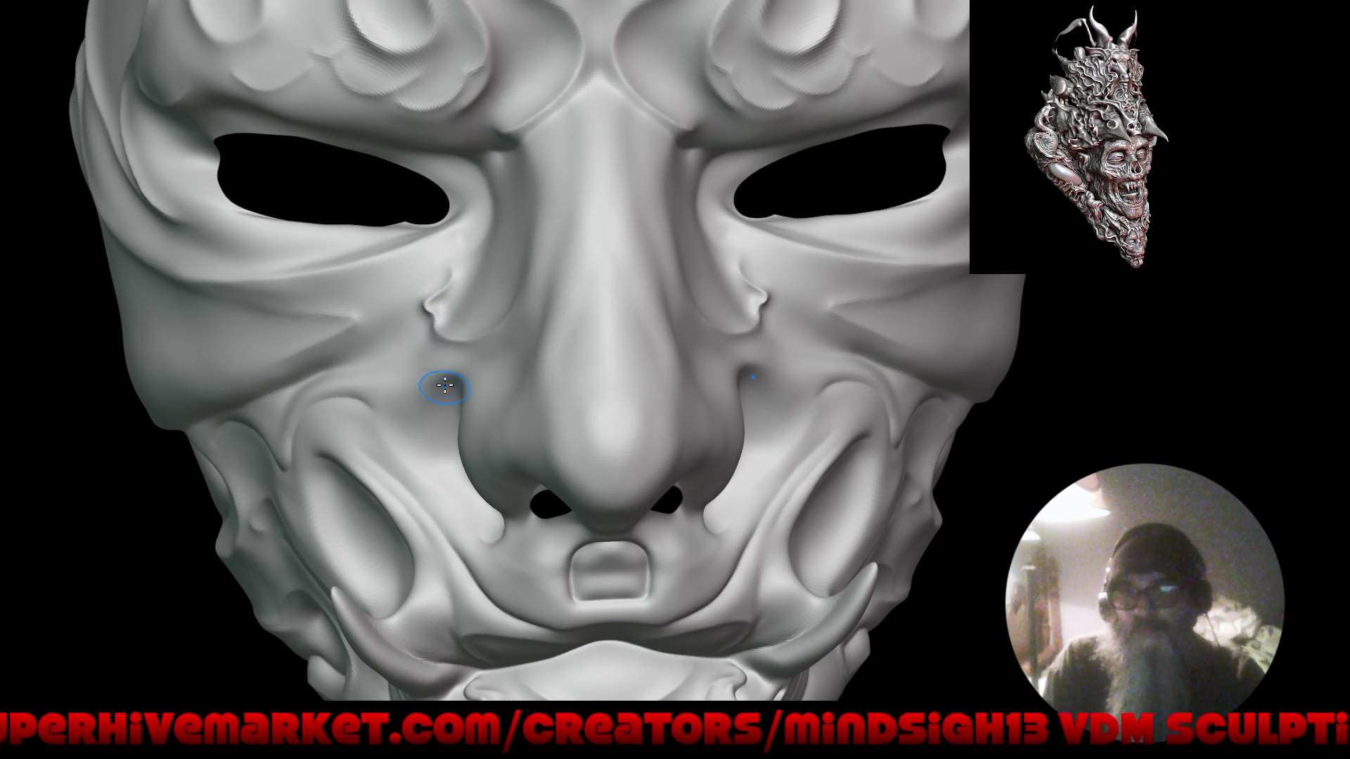
drag(425, 338, 440, 348)
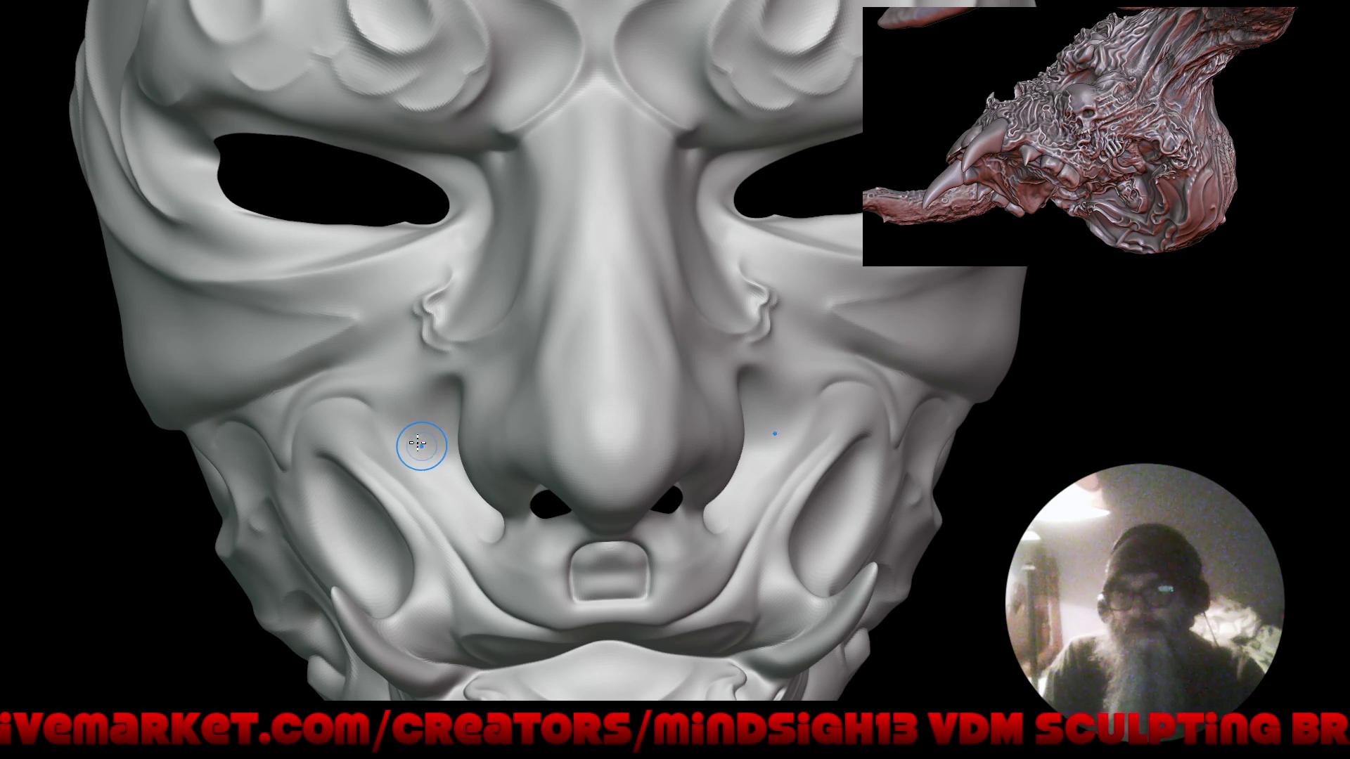
mouse_move(424, 429)
mouse_down()
mouse_move(353, 354)
mouse_move(377, 377)
mouse_move(427, 387)
mouse_up()
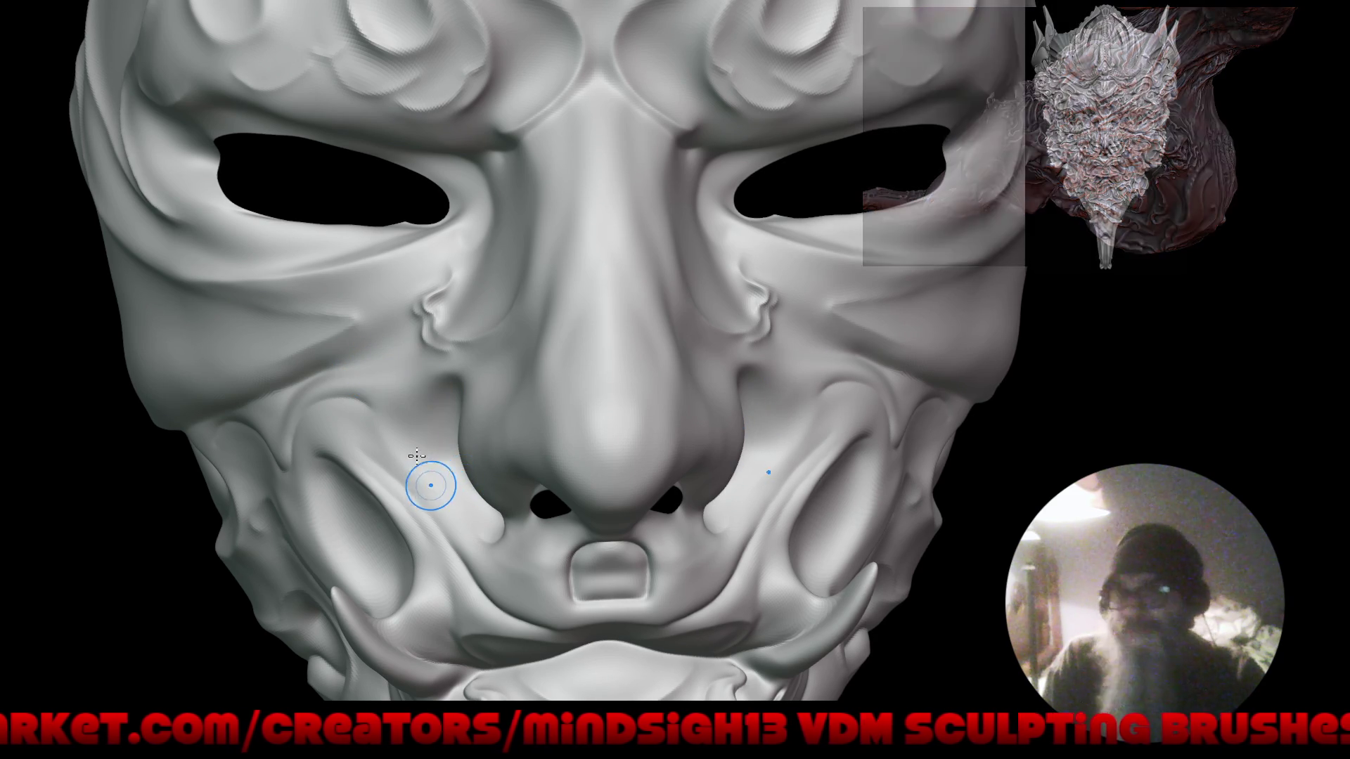
mouse_move(376, 397)
mouse_down()
mouse_move(375, 440)
mouse_move(415, 492)
mouse_up()
key(f)
mouse_move(427, 538)
right_down()
mouse_move(599, 532)
mouse_move(558, 483)
right_up()
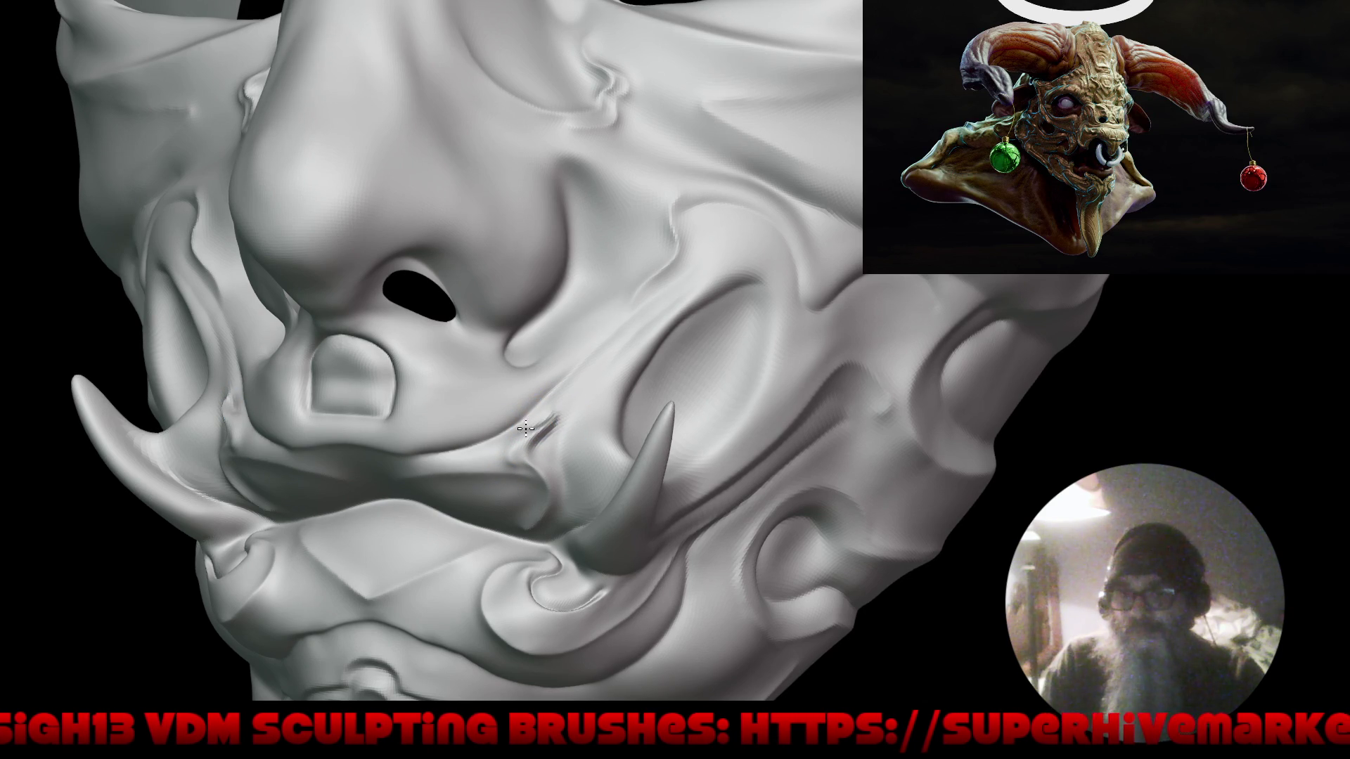
mouse_move(522, 539)
middle_down()
mouse_move(618, 537)
mouse_move(611, 521)
mouse_move(741, 442)
mouse_move(521, 350)
mouse_move(554, 362)
mouse_move(524, 383)
mouse_move(509, 362)
middle_up()
scroll(521, 350, up, 3)
scroll(523, 540, down, 3)
mouse_move(519, 458)
middle_down()
mouse_move(634, 480)
mouse_move(560, 464)
mouse_move(756, 473)
mouse_move(491, 457)
middle_up()
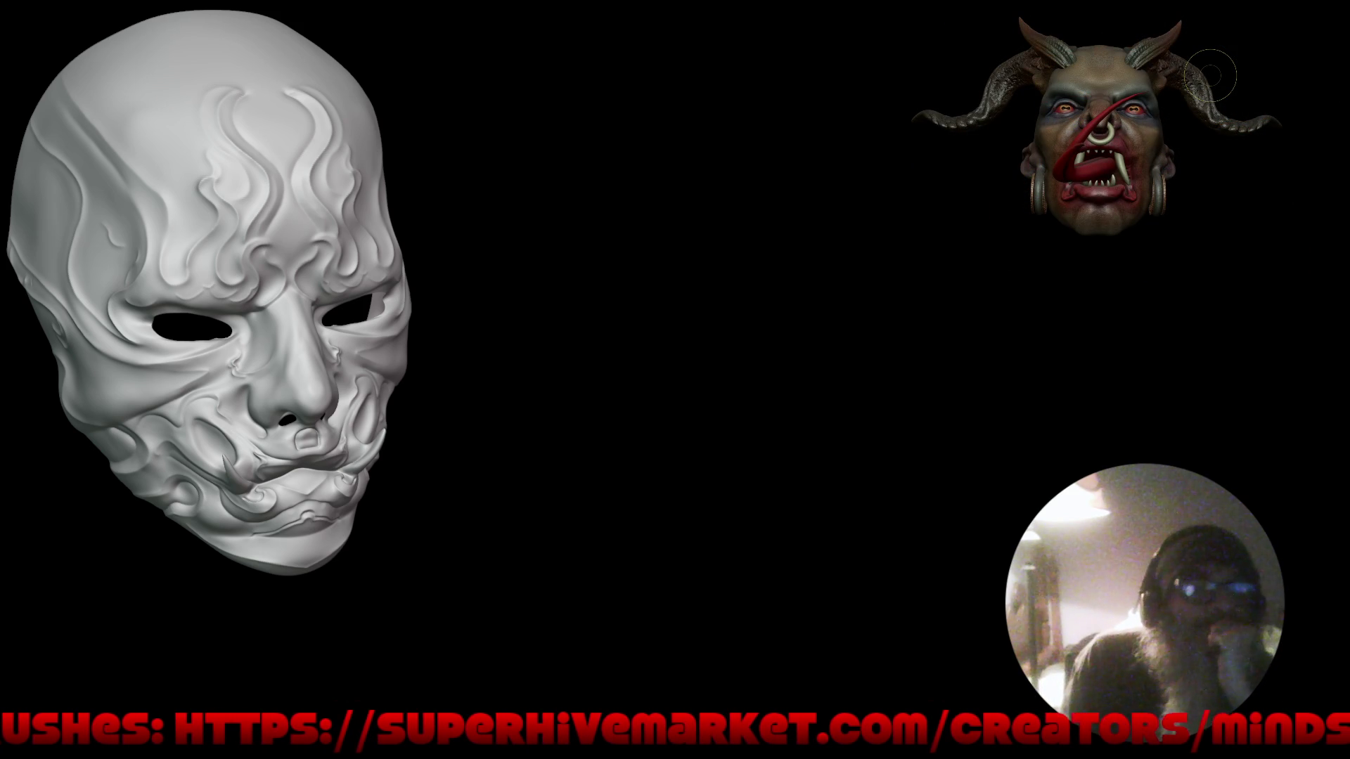
Carve thin mirrored Crease strokes along the upper rims of both eye holes.
mouse_move(580, 386)
mouse_down()
mouse_move(515, 394)
mouse_move(701, 382)
mouse_up()
mouse_move(626, 453)
mouse_down()
mouse_move(666, 452)
mouse_move(663, 401)
mouse_move(654, 431)
mouse_move(758, 479)
mouse_move(668, 465)
mouse_move(762, 470)
mouse_move(563, 431)
mouse_move(408, 311)
mouse_move(485, 369)
mouse_up()
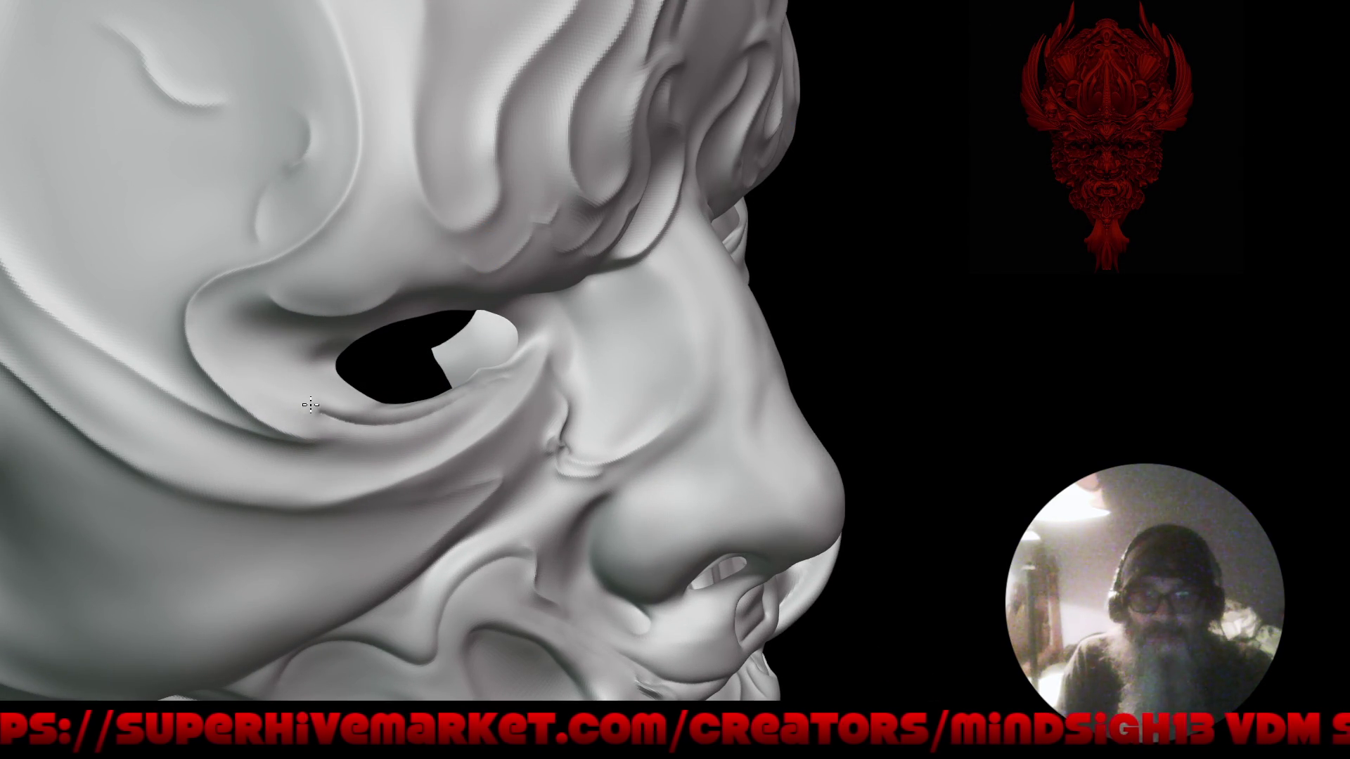
mouse_move(479, 327)
mouse_down()
mouse_move(594, 373)
mouse_move(409, 294)
mouse_move(288, 324)
mouse_up()
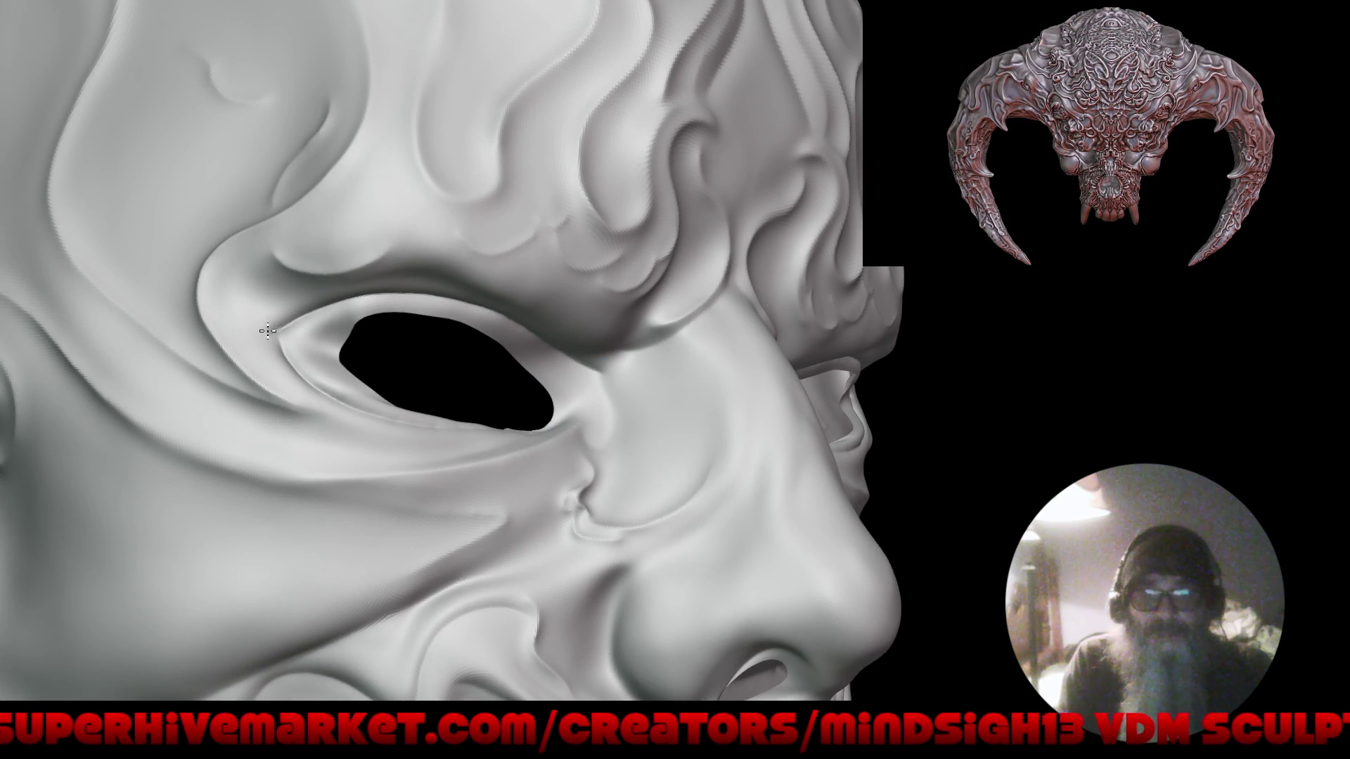
key(f)
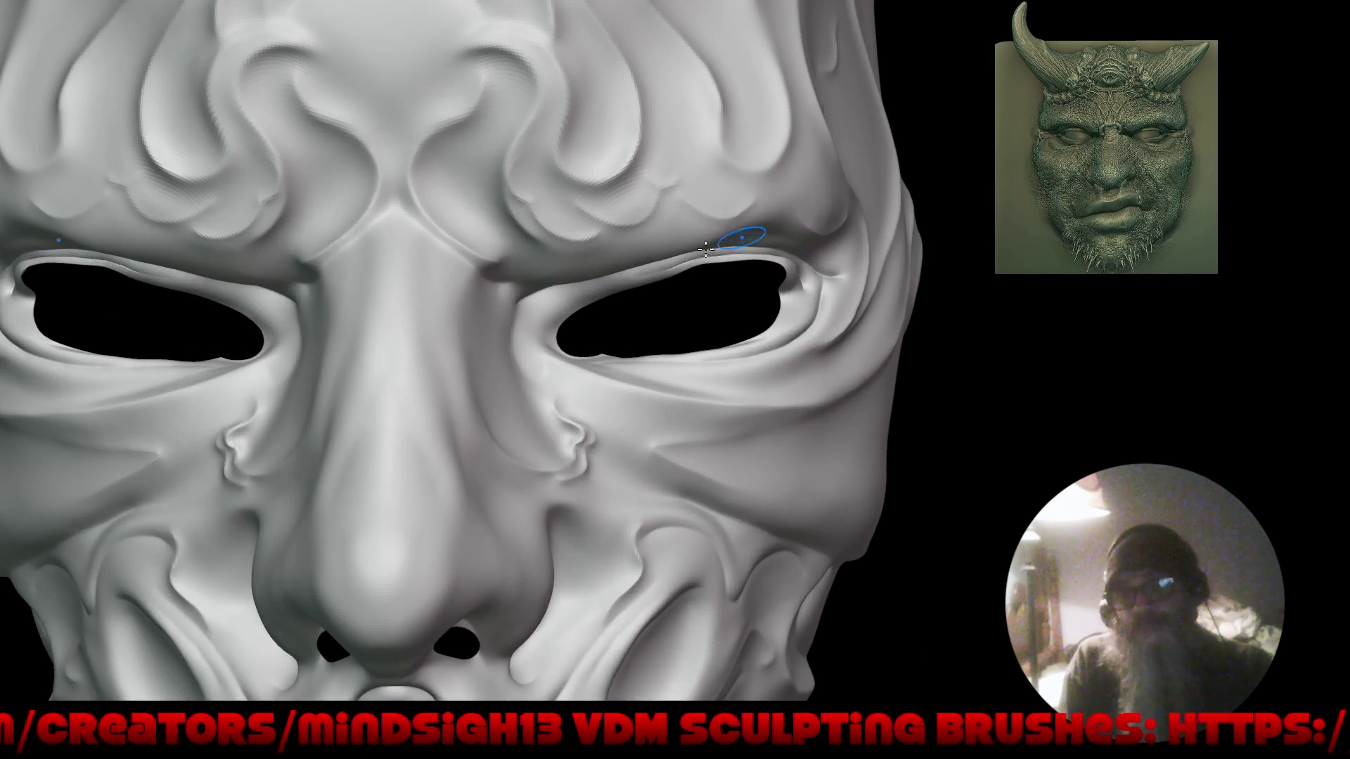
drag(645, 276, 729, 271)
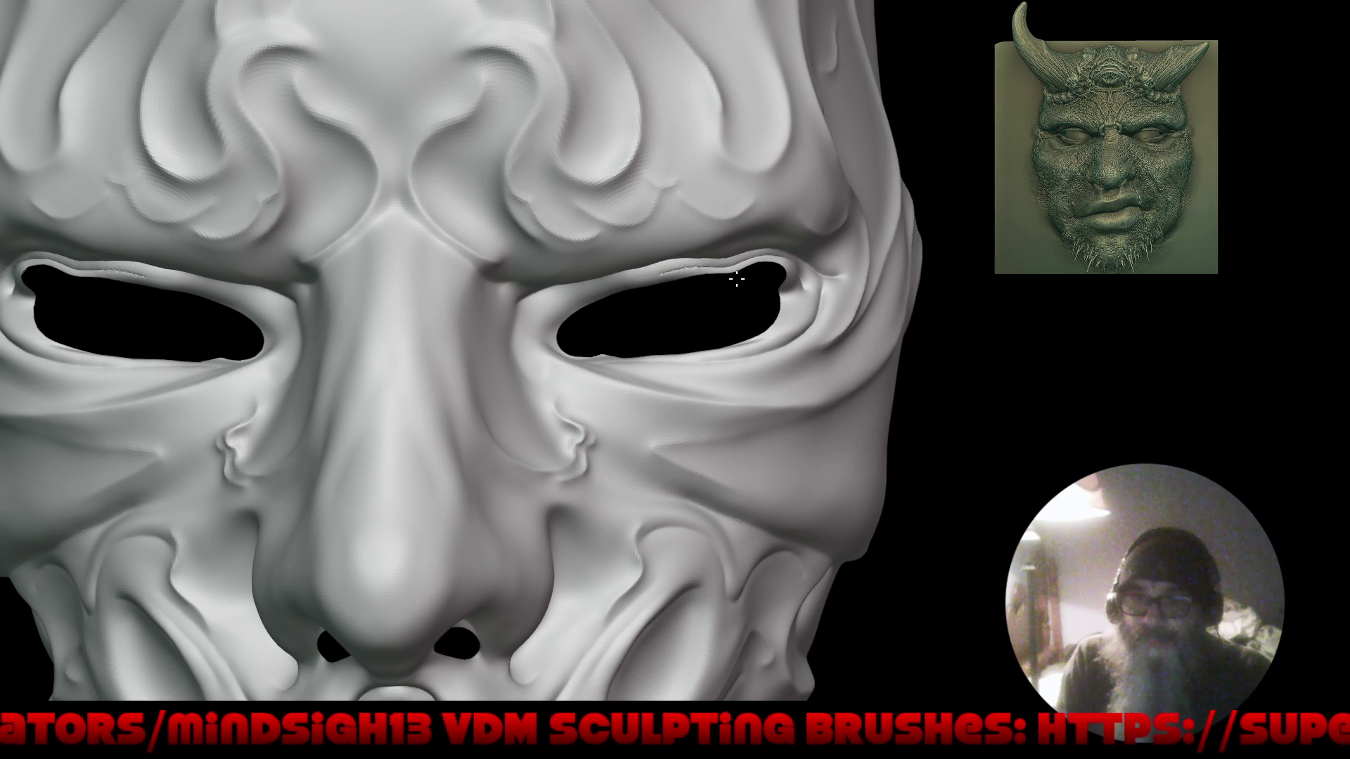
mouse_move(657, 277)
mouse_down()
mouse_move(662, 304)
mouse_move(652, 292)
mouse_move(590, 301)
mouse_move(536, 326)
mouse_move(585, 302)
mouse_move(605, 335)
mouse_move(620, 306)
mouse_up()
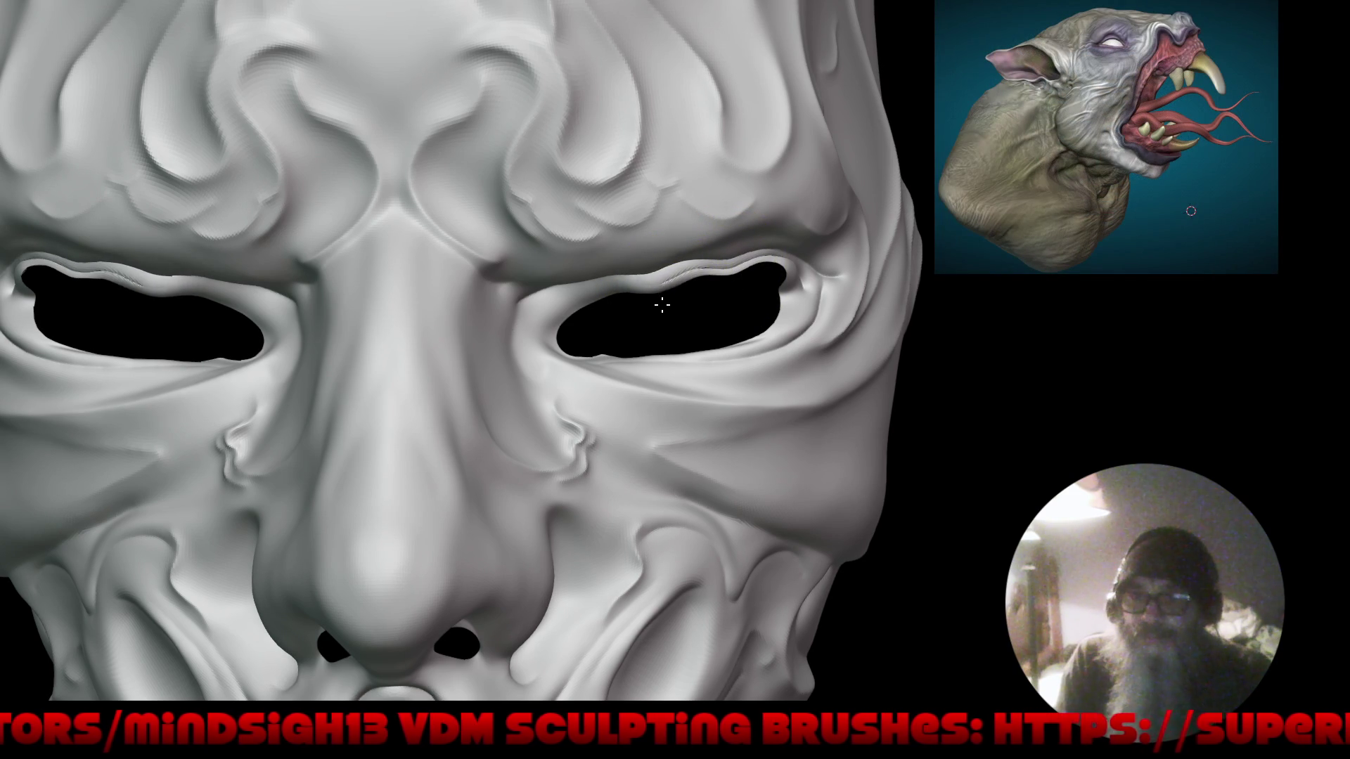
Pinch a bump onto the inner eye-corner ridge.
key(f)
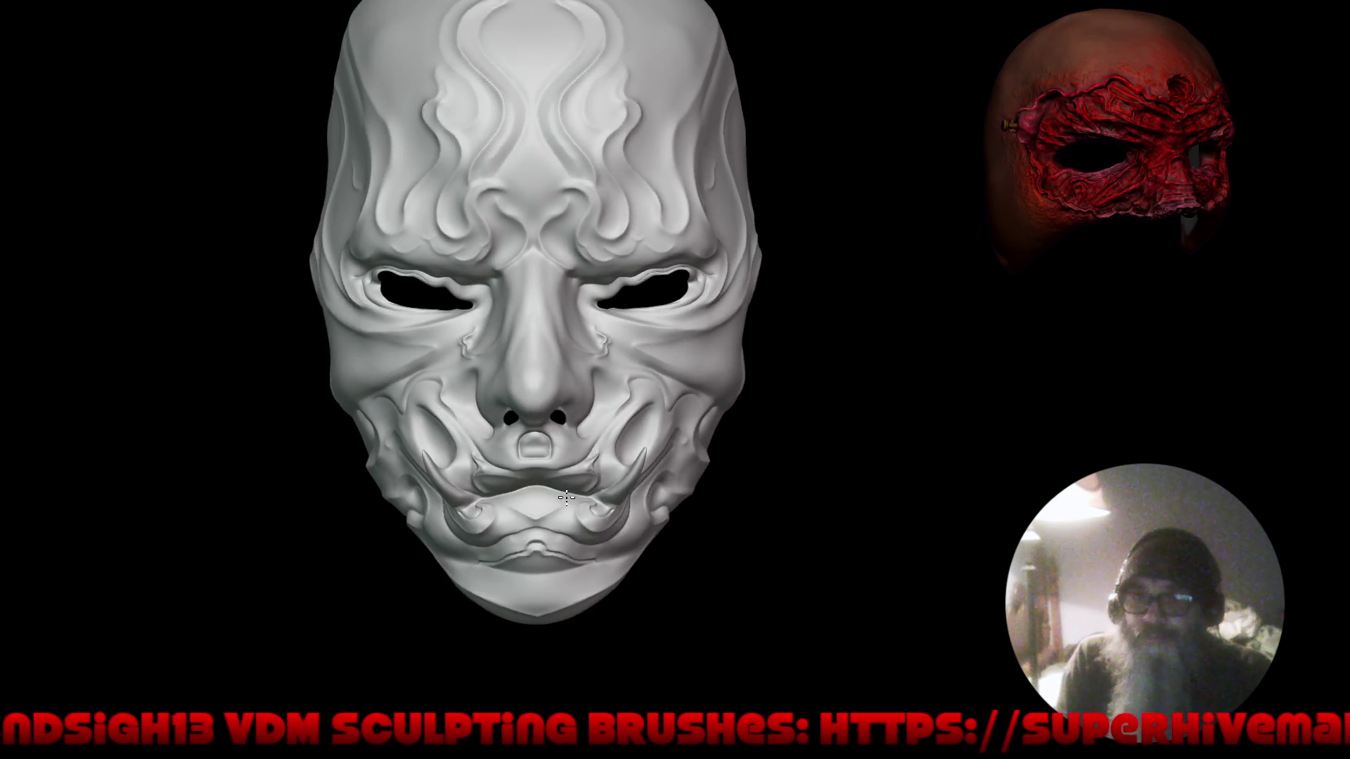
mouse_move(648, 386)
right_down()
mouse_move(641, 416)
mouse_move(653, 406)
right_up()
ctrl+right_drag(557, 361, 602, 256)
drag(602, 254, 578, 262)
Roll the inner eye-corner fold into a rounded ridge and extend it down toward the cheek.
ctrl+right_drag(566, 234, 557, 197)
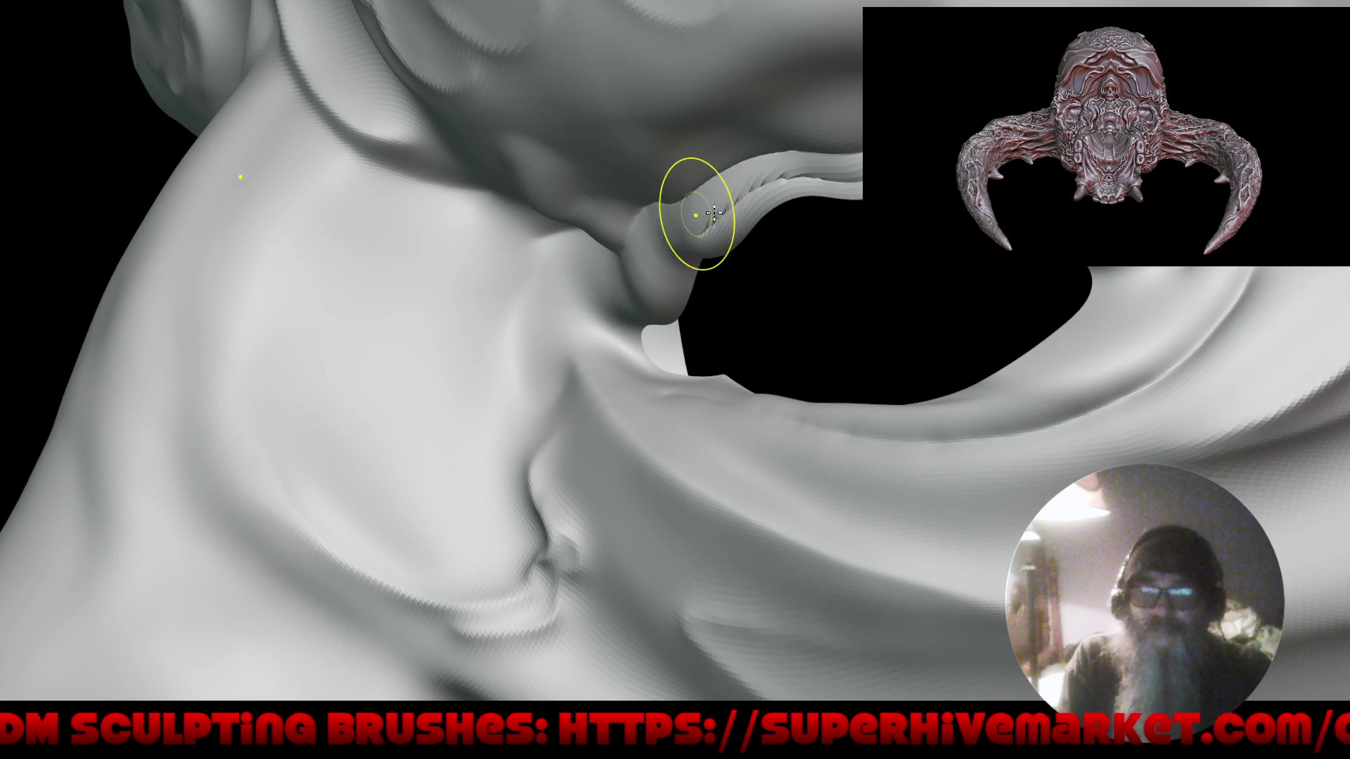
drag(672, 224, 739, 196)
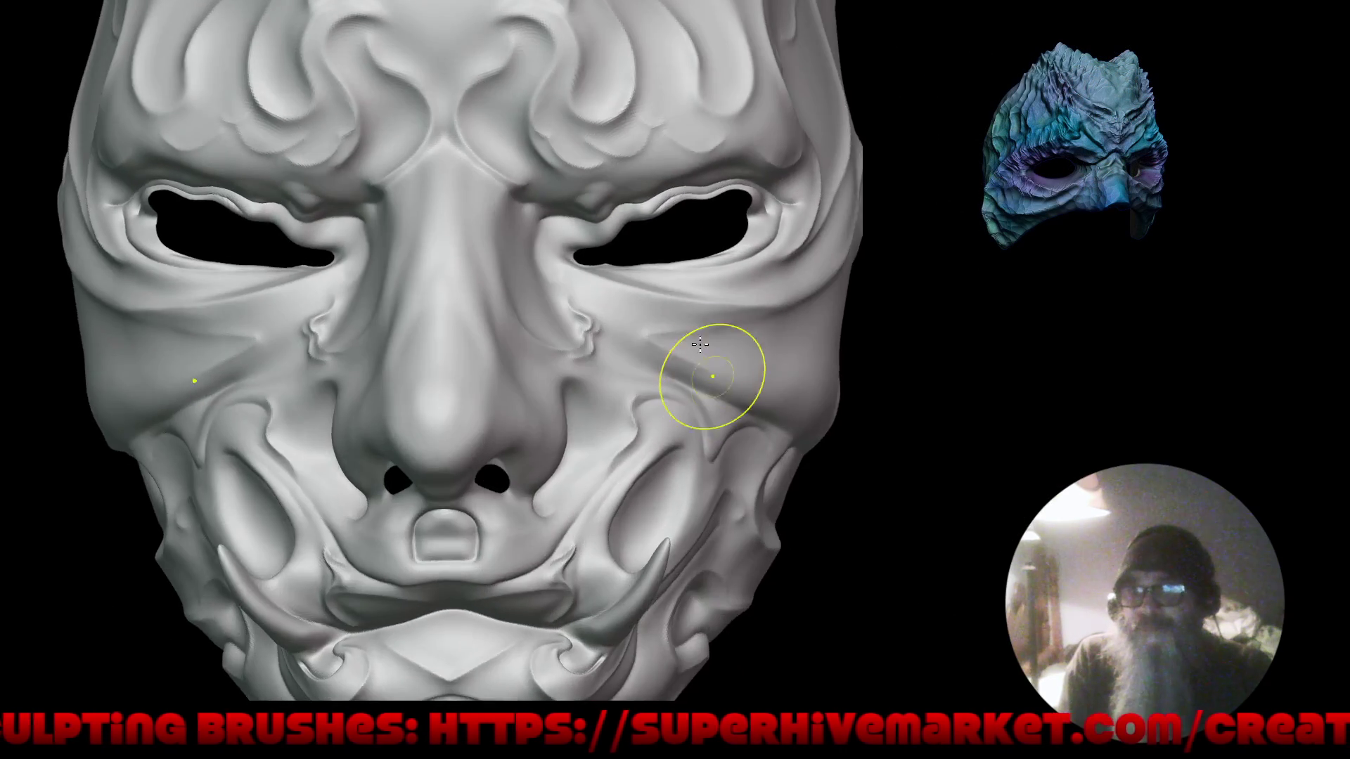
mouse_move(700, 343)
right_down()
mouse_move(651, 404)
mouse_move(633, 393)
mouse_move(636, 376)
mouse_move(697, 422)
mouse_move(781, 352)
mouse_move(768, 340)
mouse_move(813, 353)
mouse_move(738, 362)
mouse_move(401, 331)
mouse_move(464, 271)
mouse_move(415, 322)
right_up()
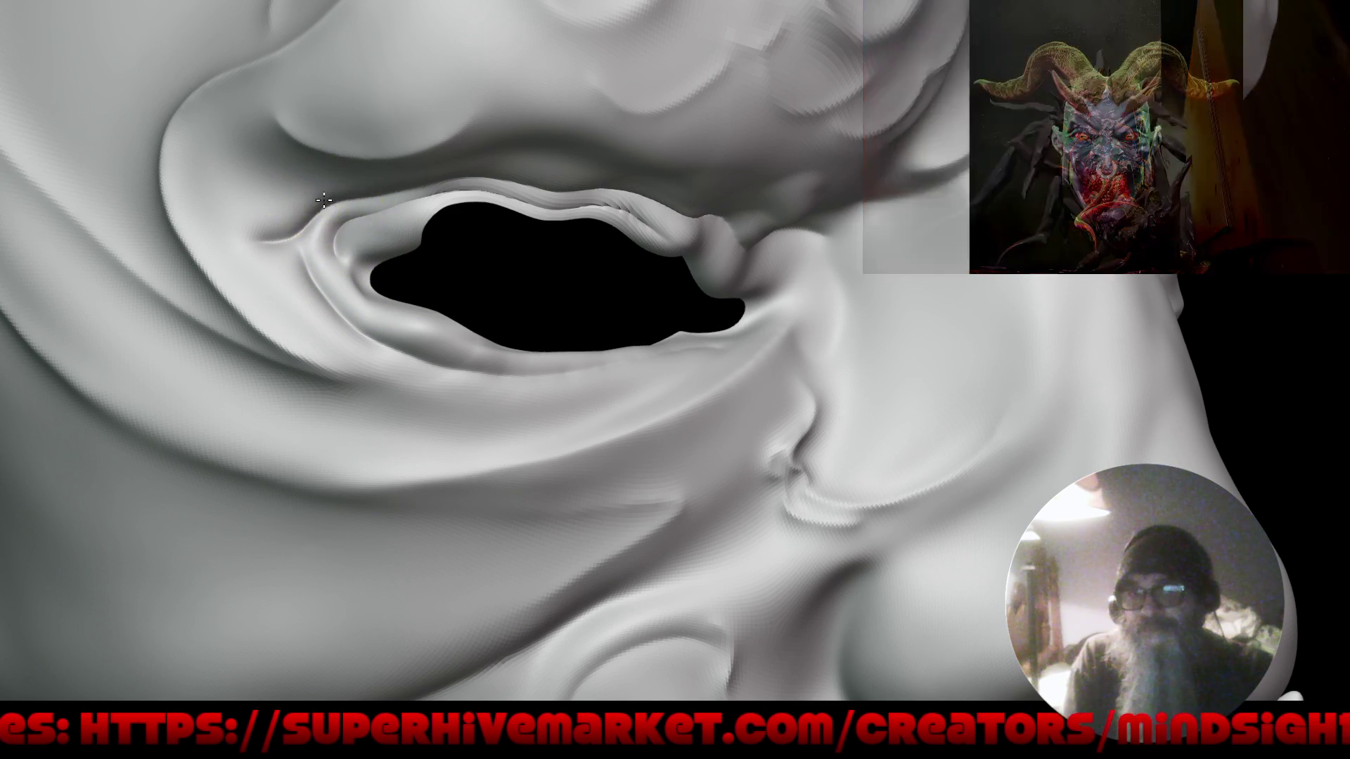
mouse_move(271, 229)
mouse_down()
mouse_move(244, 264)
mouse_move(164, 251)
mouse_move(186, 272)
mouse_move(226, 618)
mouse_up()
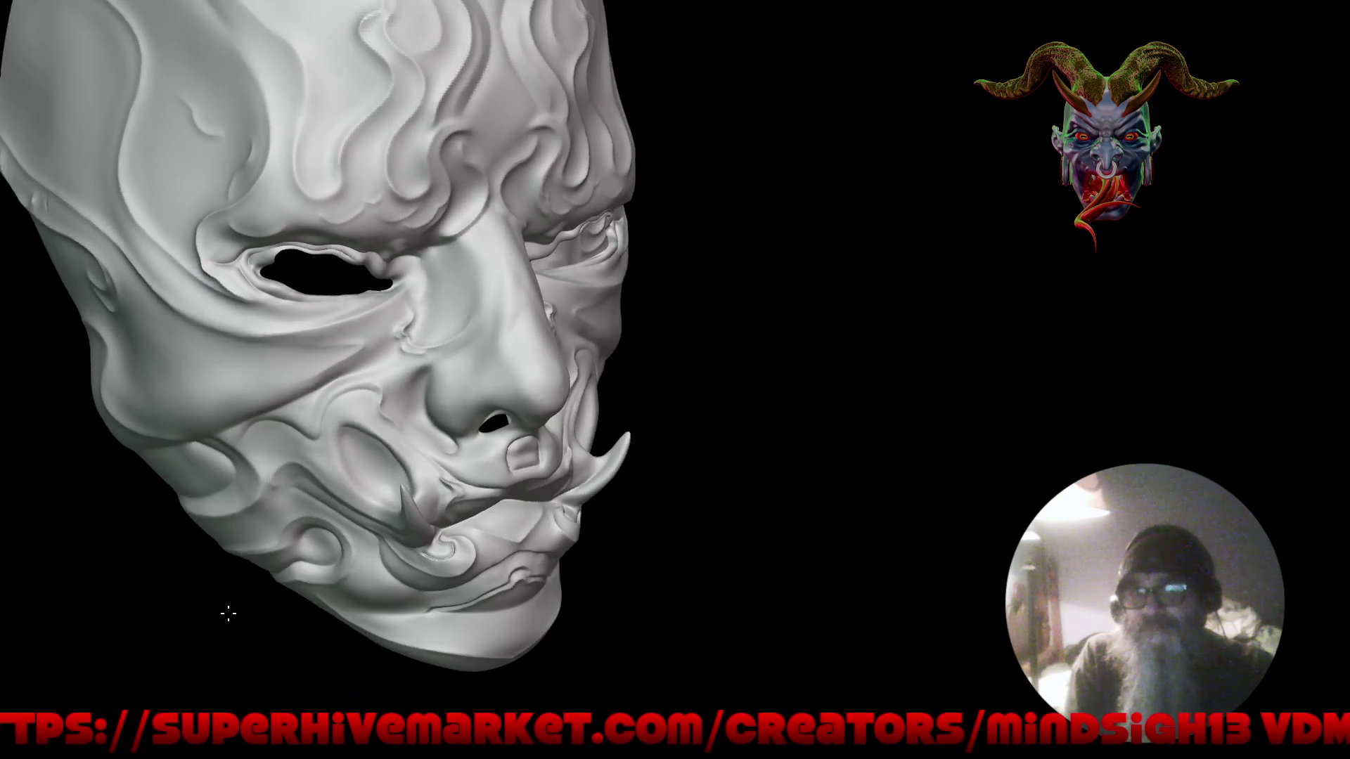
Reshape the fold at the outer corner of the mask's right eye.
alt+drag(331, 482, 378, 460)
right_drag(378, 459, 572, 446)
alt+drag(622, 325, 661, 214)
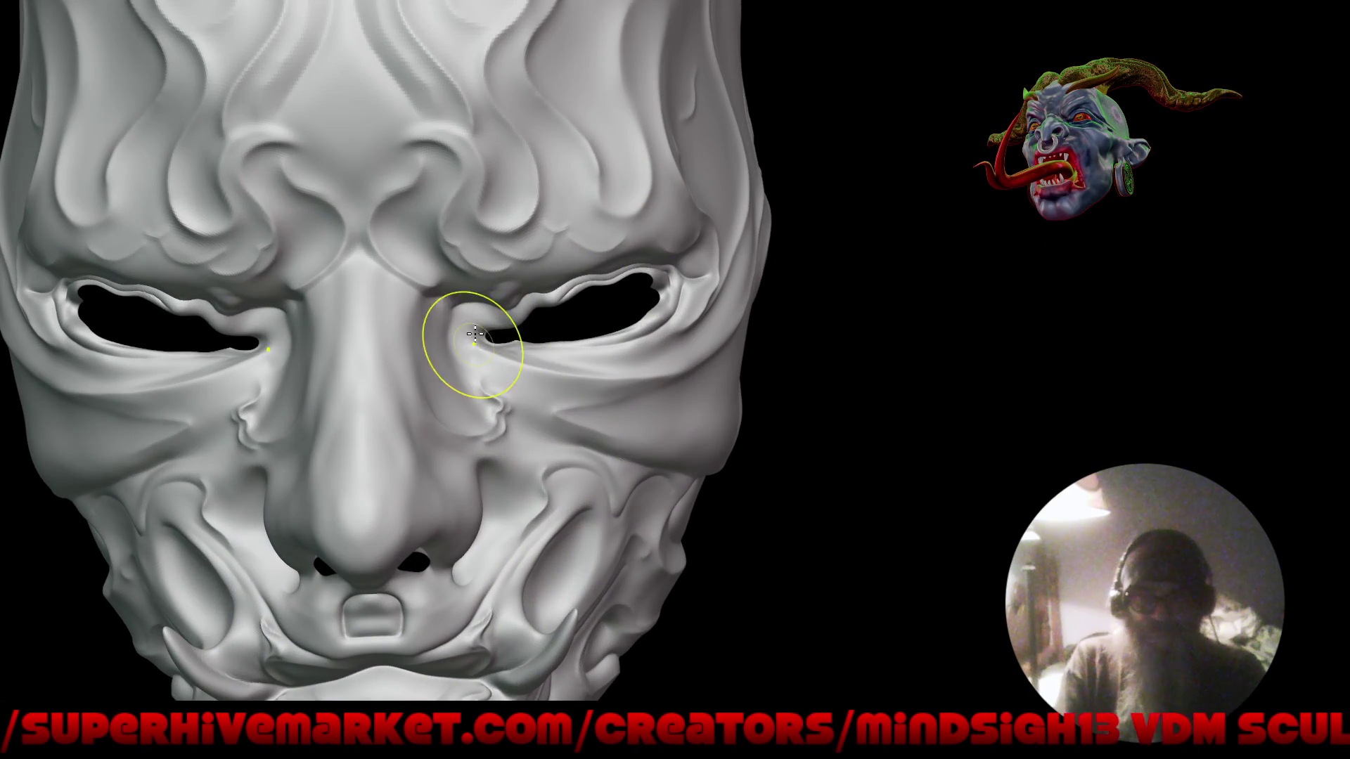
alt+drag(471, 372, 480, 296)
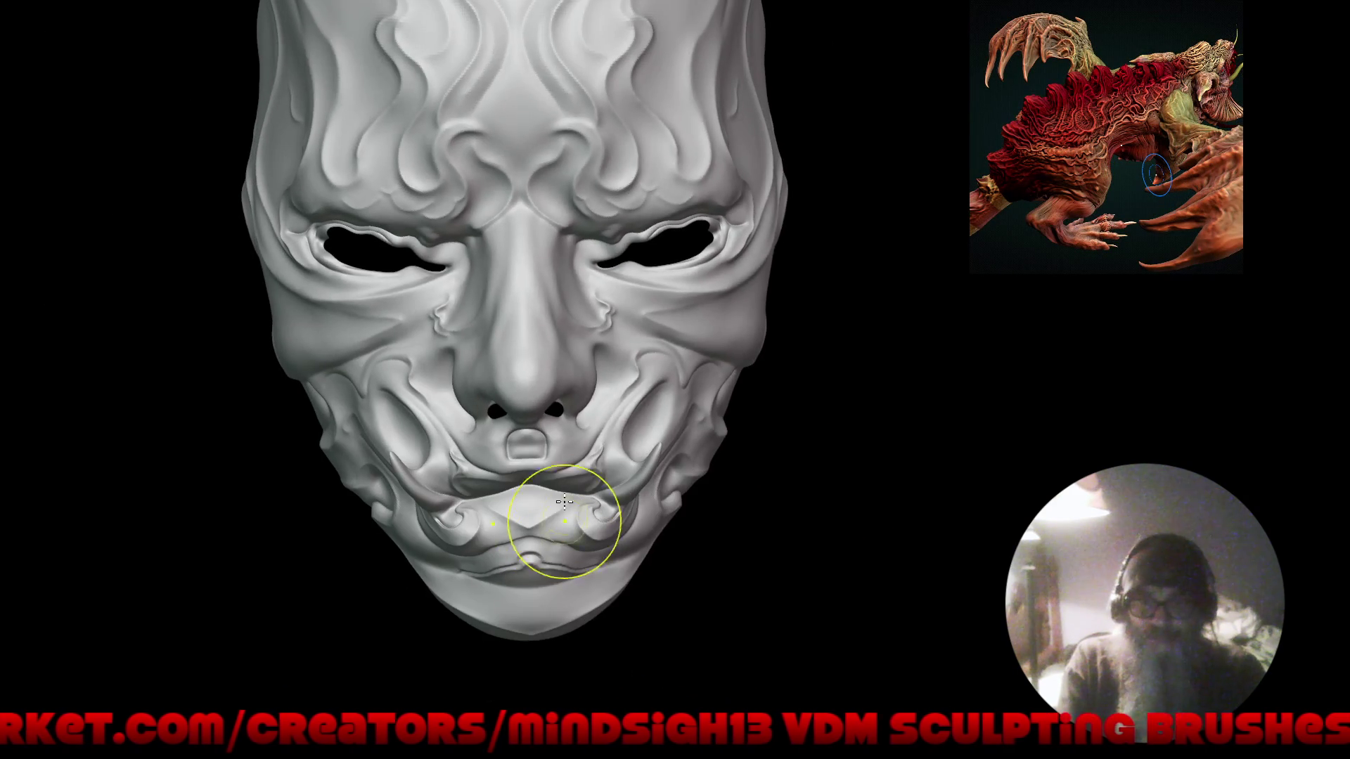
right_drag(625, 447, 721, 197)
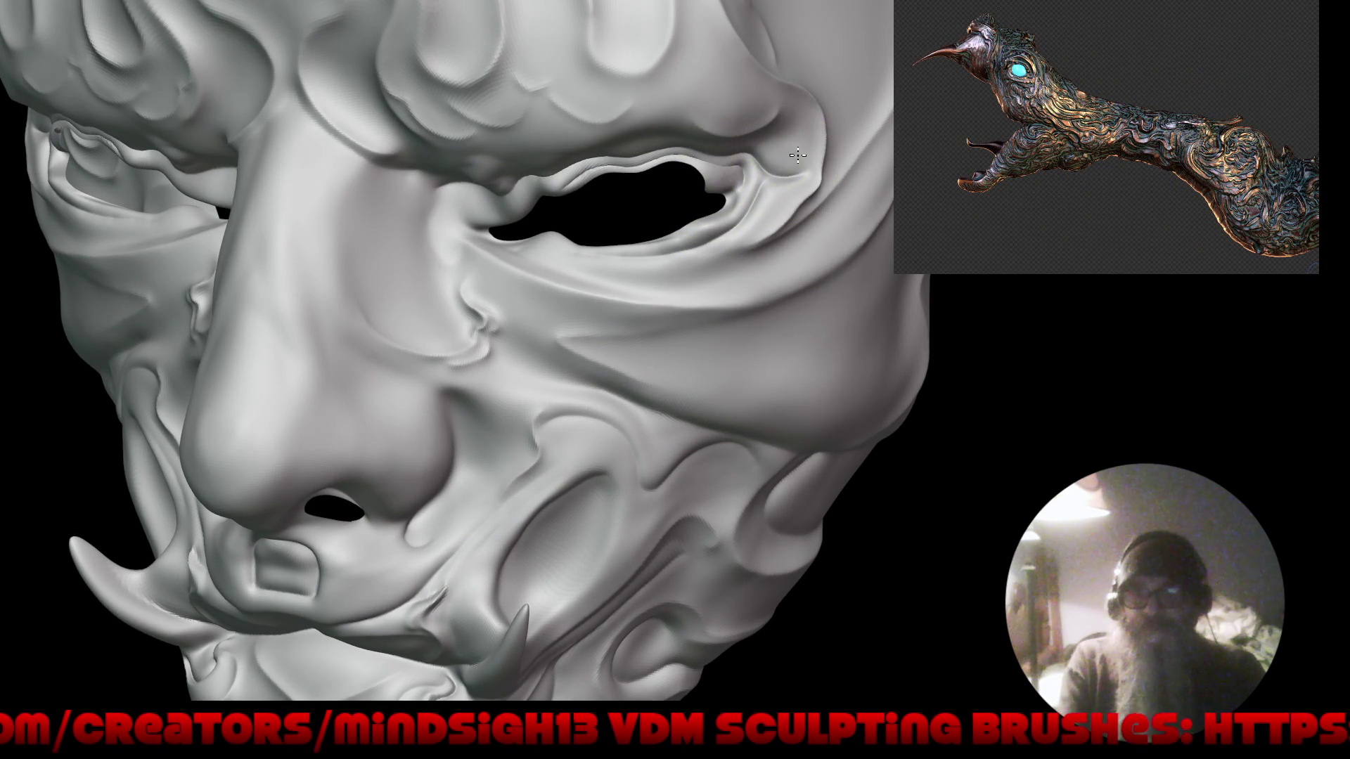
drag(816, 184, 807, 210)
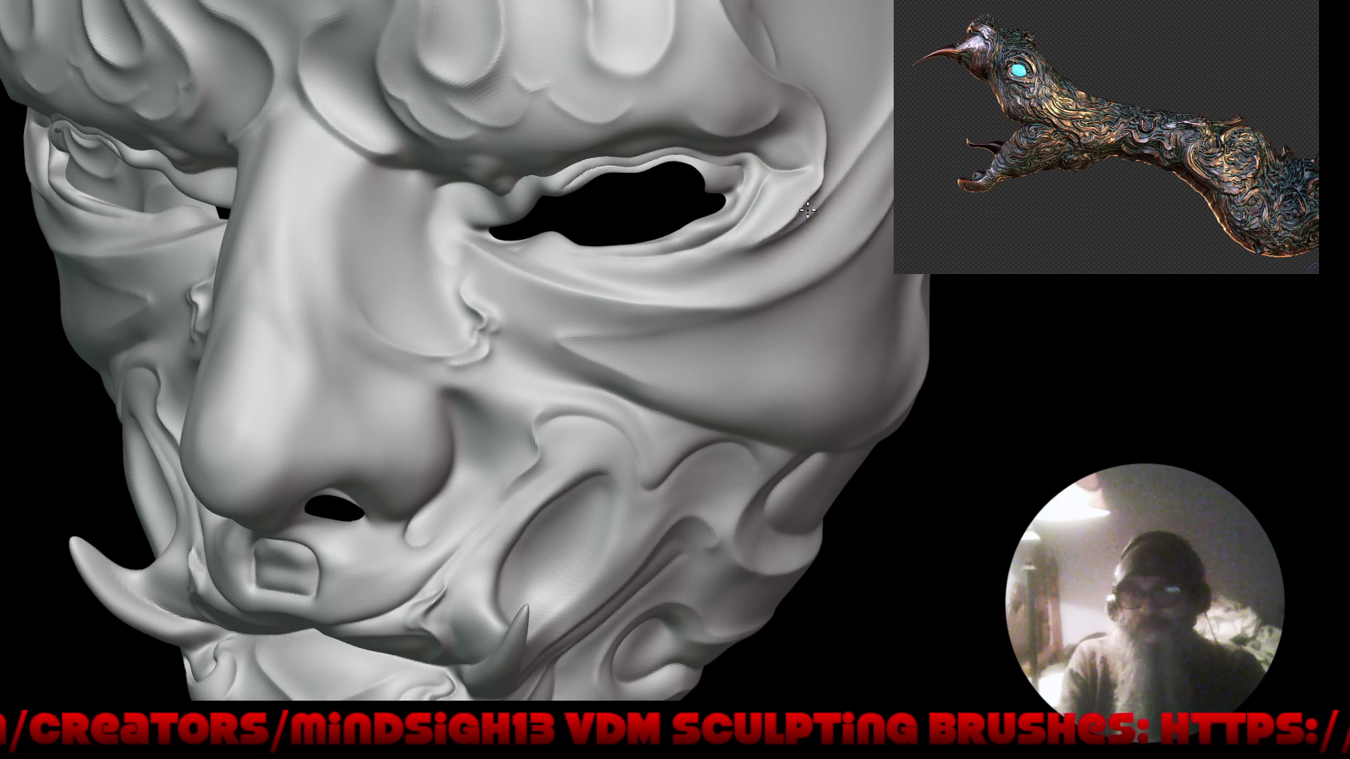
Deepen the swirl curl on the side cheek below the temple ridge.
key(f)
mouse_move(648, 457)
right_down()
mouse_move(707, 443)
mouse_move(734, 458)
mouse_move(588, 392)
right_up()
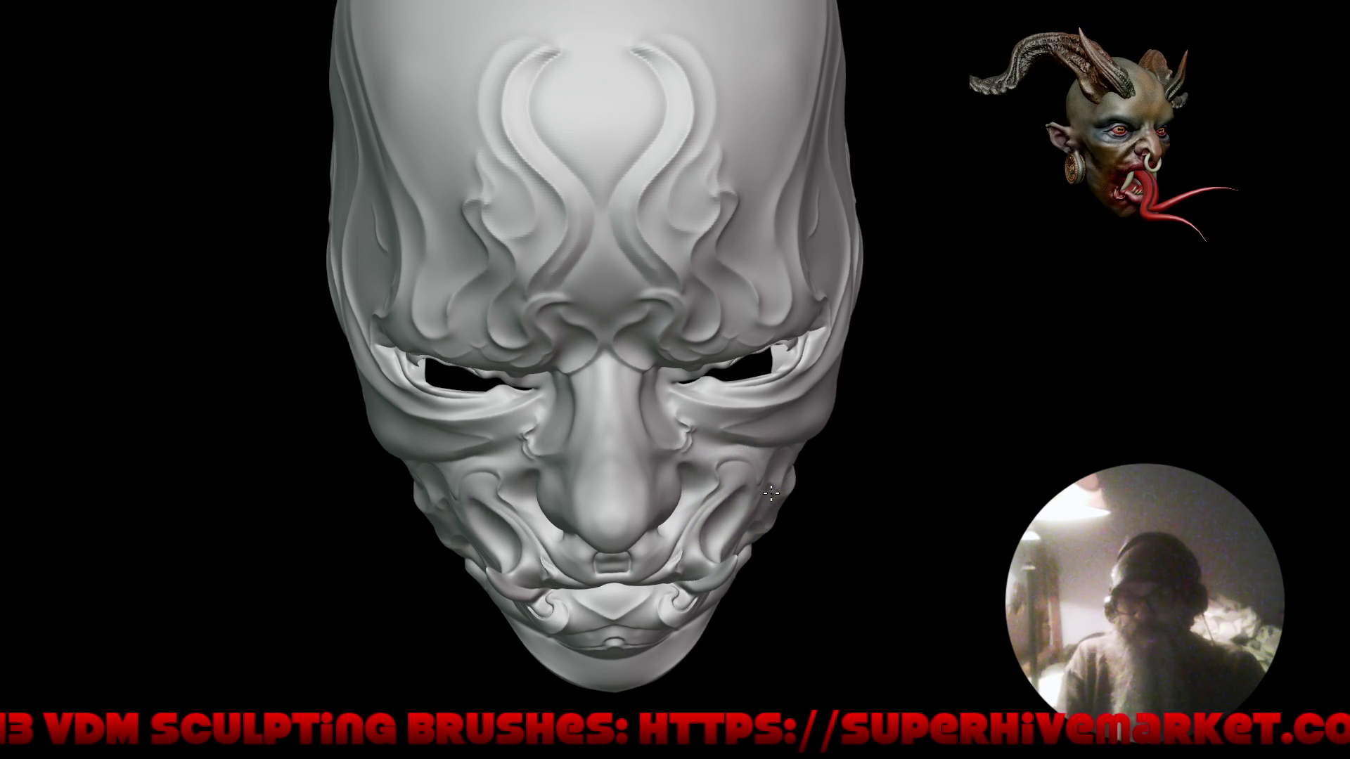
mouse_move(394, 510)
mouse_down()
mouse_move(584, 498)
mouse_move(482, 437)
mouse_move(490, 453)
mouse_move(450, 451)
mouse_move(537, 448)
mouse_move(528, 473)
mouse_move(415, 416)
mouse_move(427, 355)
mouse_move(347, 310)
mouse_move(411, 298)
mouse_up()
mouse_move(389, 348)
mouse_down()
mouse_move(373, 352)
mouse_move(384, 380)
mouse_move(344, 347)
mouse_up()
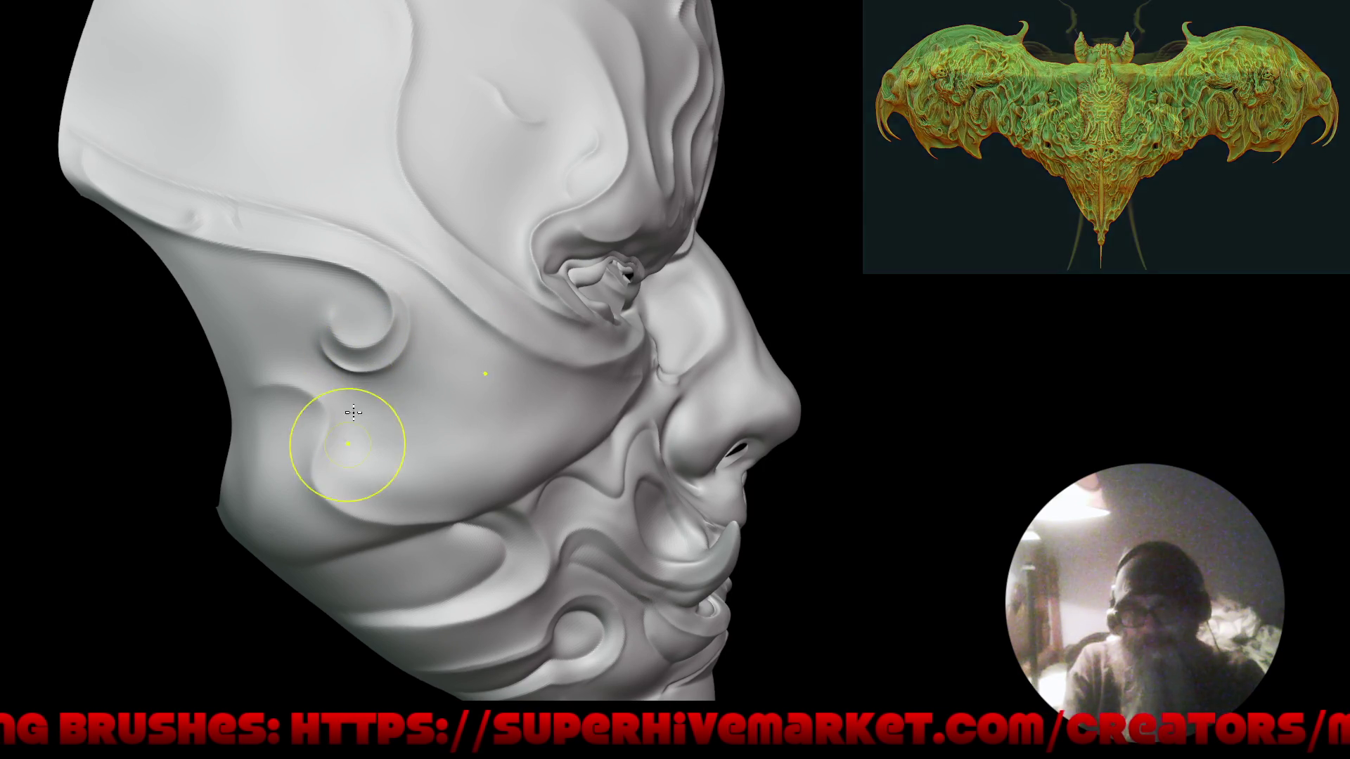
Crease and Shift-smooth the lower side-cheek fold, then check it from front and left profile.
drag(317, 446, 339, 441)
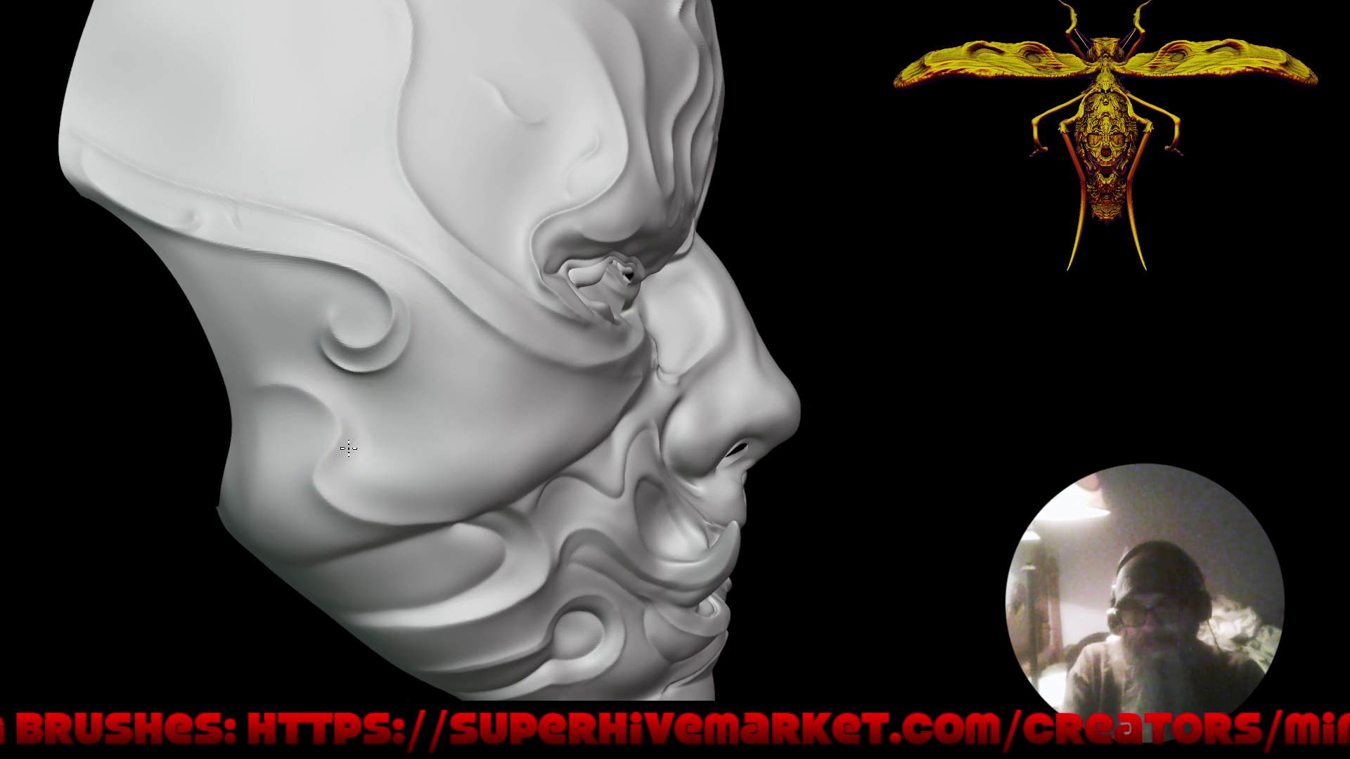
drag(318, 504, 377, 519)
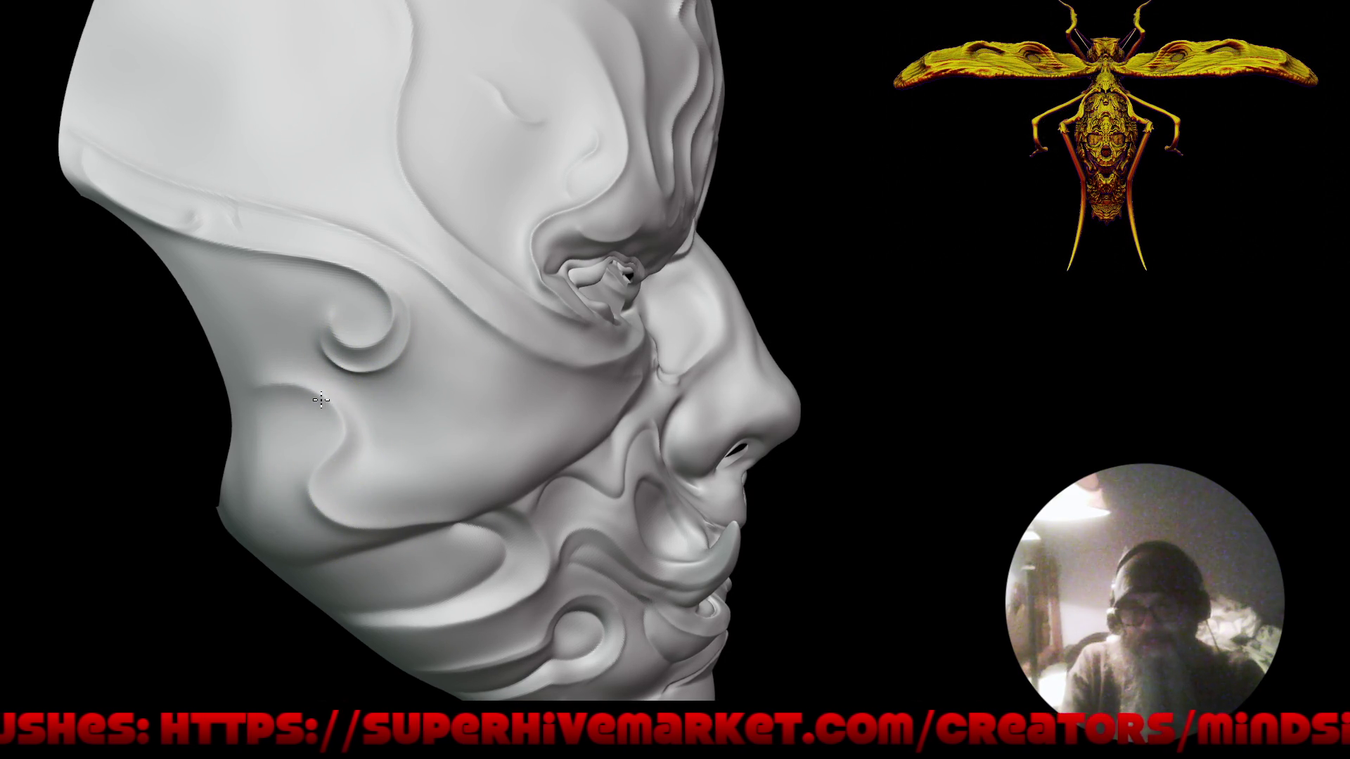
drag(236, 391, 309, 389)
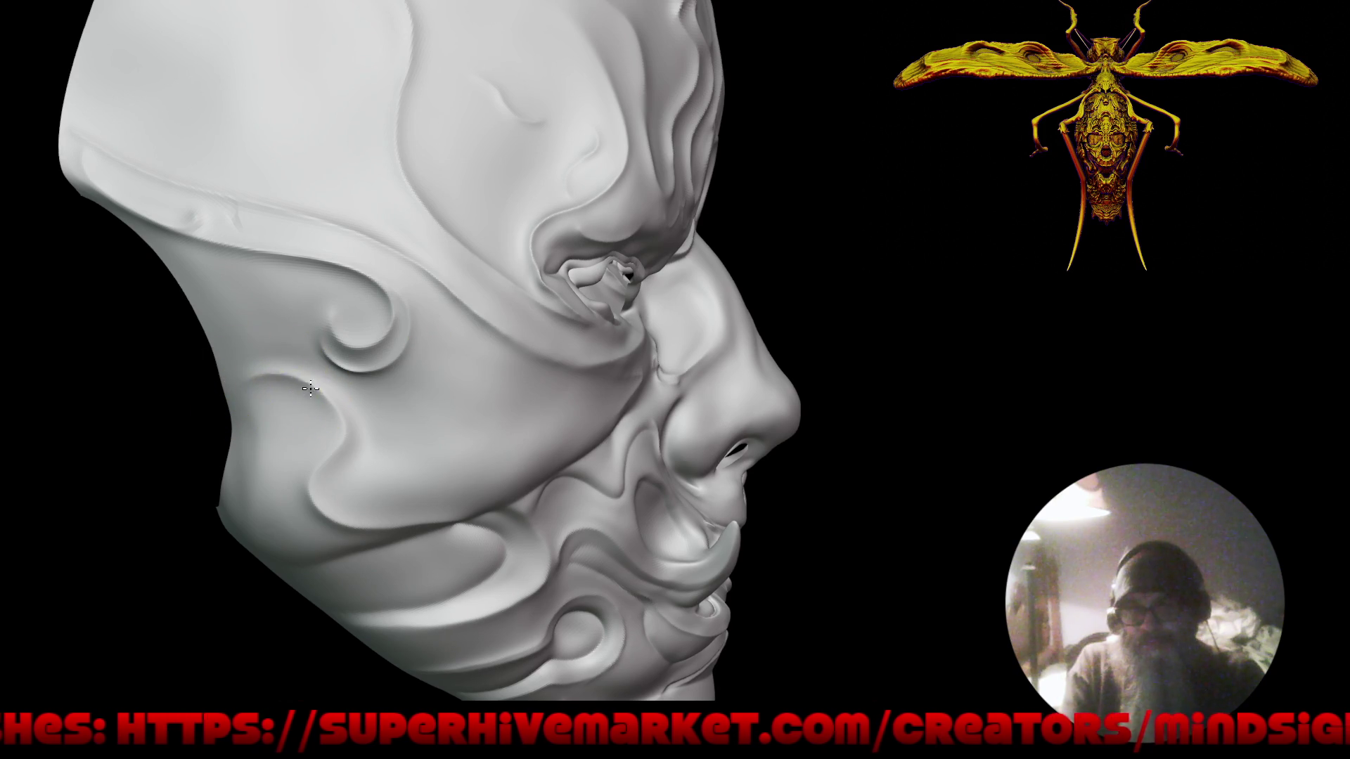
mouse_move(301, 497)
ctrl+right_down()
mouse_move(488, 536)
mouse_move(687, 473)
mouse_move(644, 487)
mouse_move(629, 422)
ctrl+right_up()
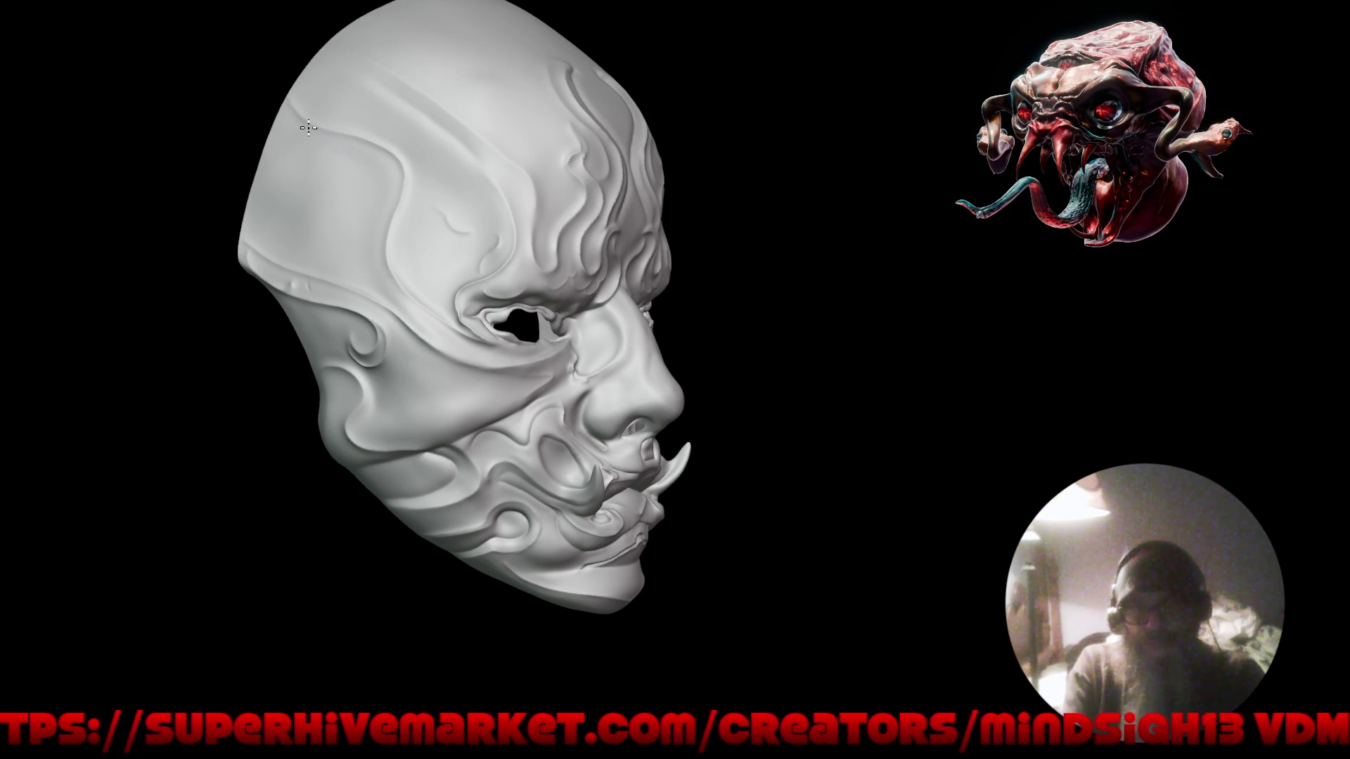
mouse_move(362, 286)
right_down()
mouse_move(391, 291)
mouse_move(386, 271)
mouse_move(386, 323)
mouse_move(452, 332)
mouse_move(484, 368)
mouse_move(528, 301)
right_up()
scroll(527, 288, up, 3)
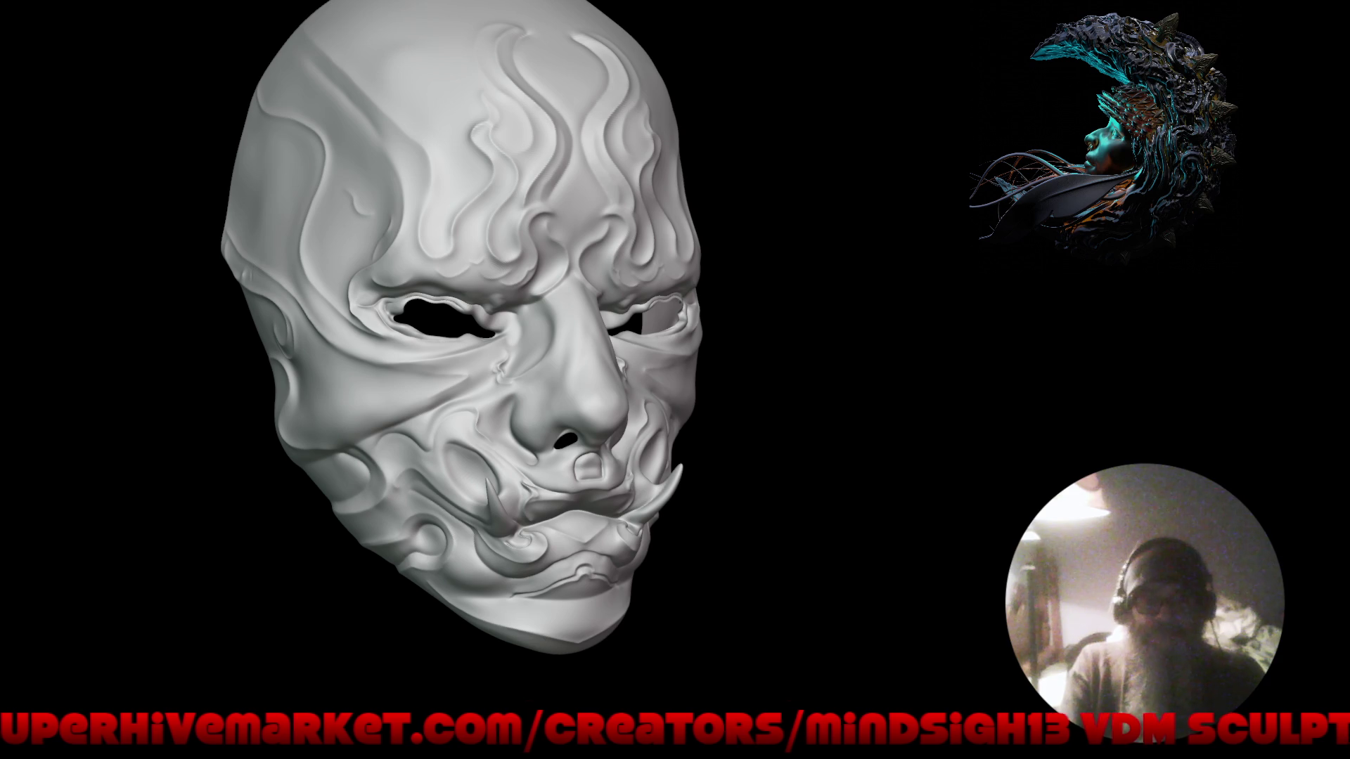
mouse_move(656, 467)
right_down()
mouse_move(783, 452)
mouse_move(650, 464)
mouse_move(661, 457)
mouse_move(647, 452)
right_up()
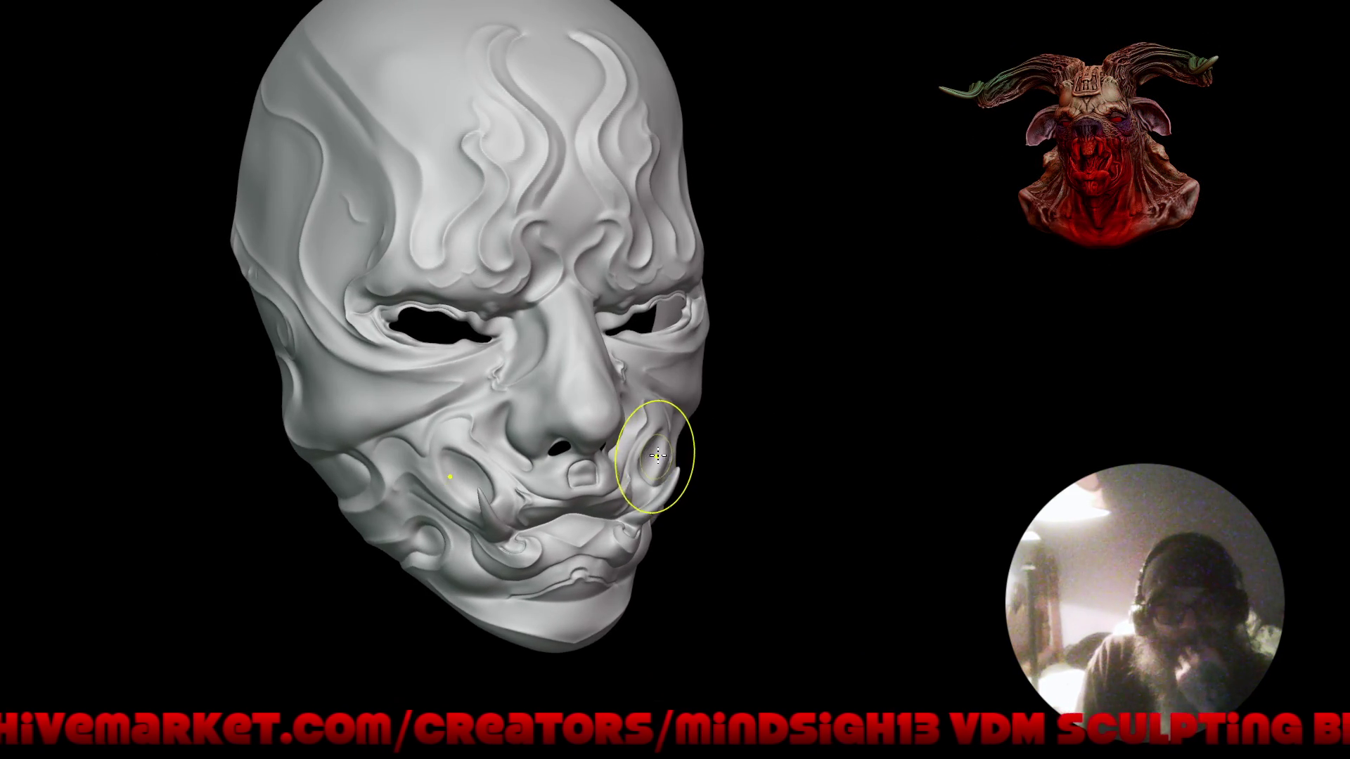
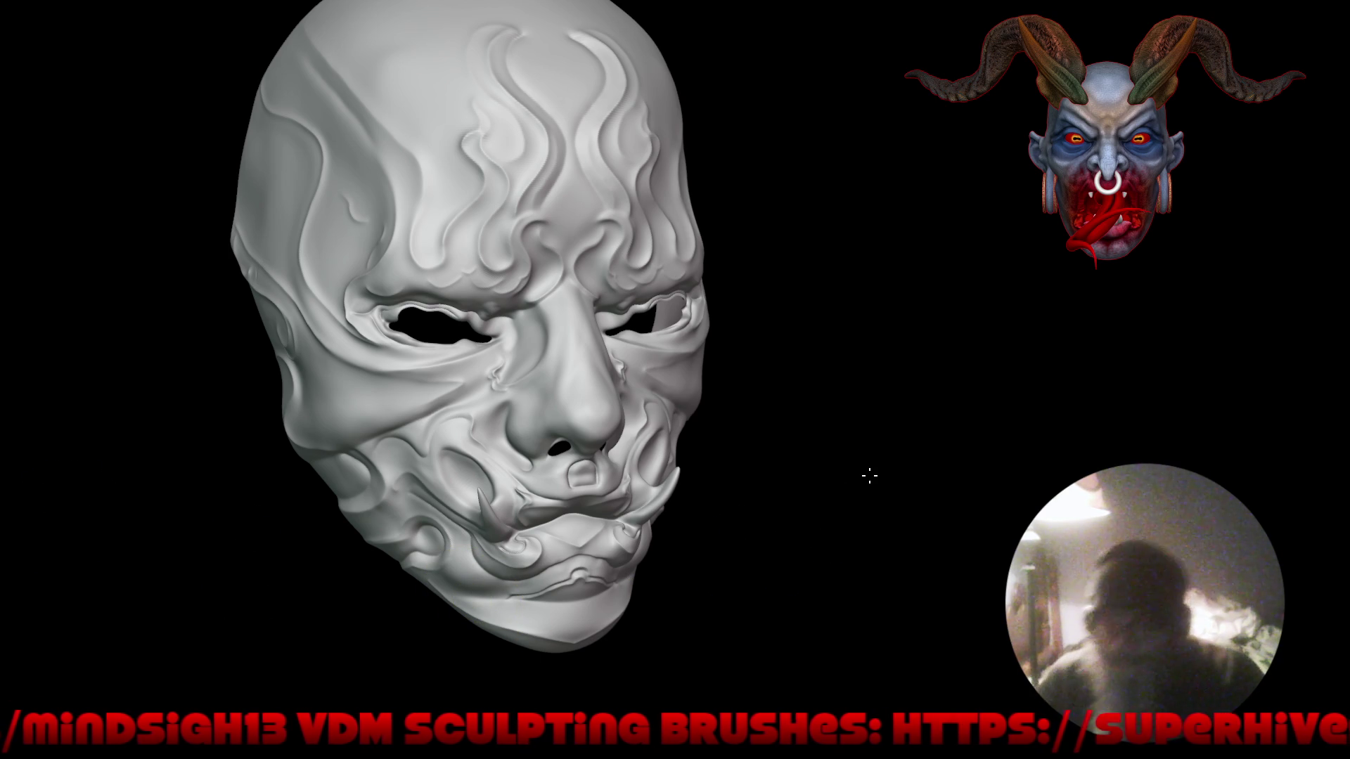
Restore the full interface, switch the mask to Object Mode, and view it front-on.
key(ctrl+alt+space)
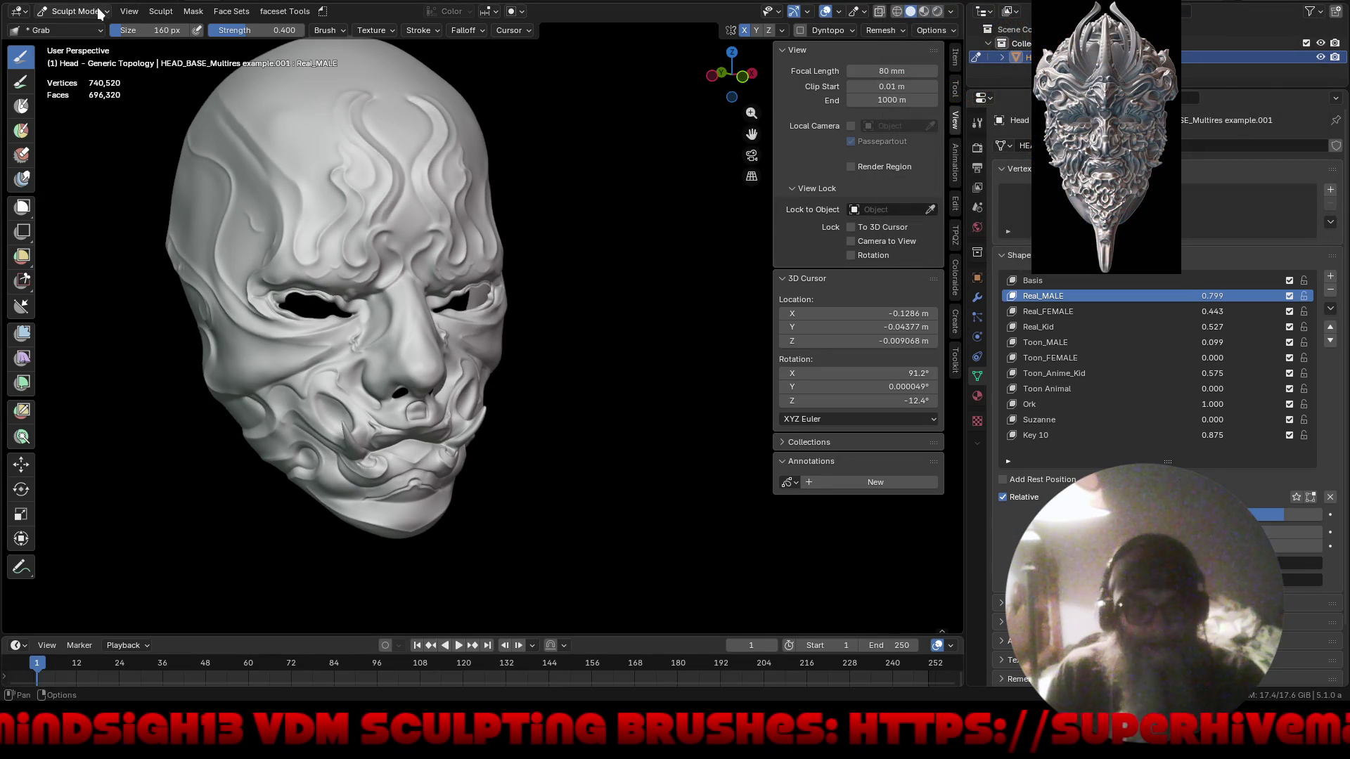
click(99, 13)
key(o)
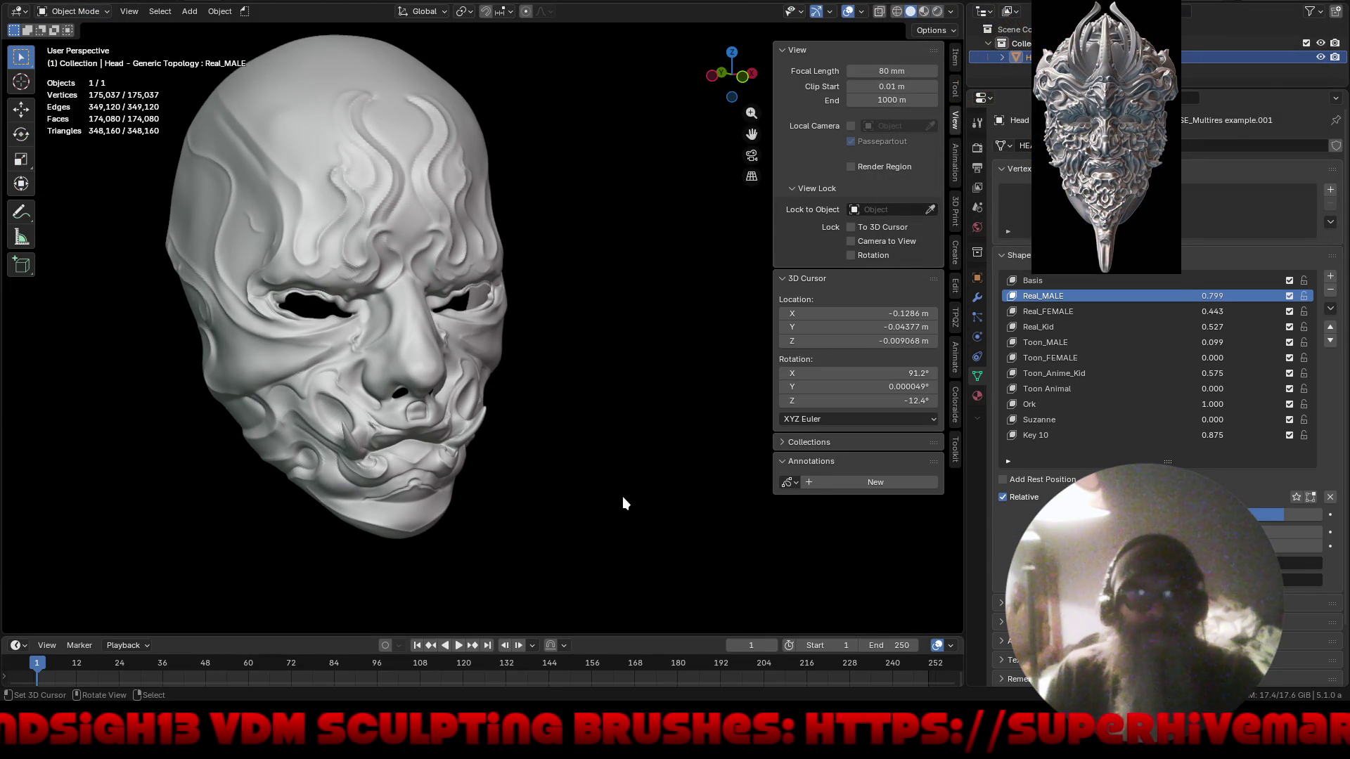
key(n)
mouse_move(682, 488)
middle_down()
mouse_move(640, 427)
mouse_move(648, 408)
mouse_move(753, 476)
middle_up()
scroll(624, 419, up, 2)
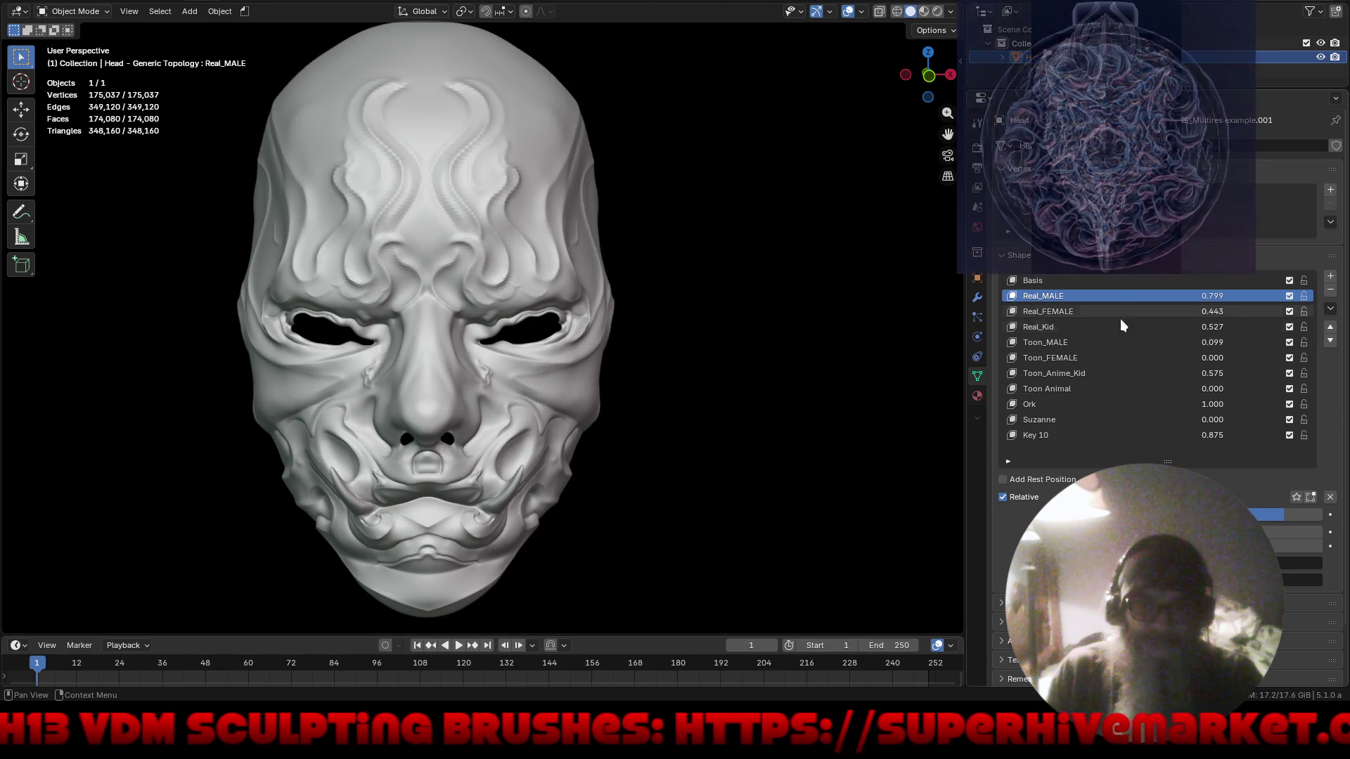
Lower the Real_MALE blend, raise Real_Kid to full strength, and increase Toon_MALE.
mouse_move(1264, 522)
mouse_down()
mouse_move(1048, 522)
mouse_move(1322, 522)
mouse_up()
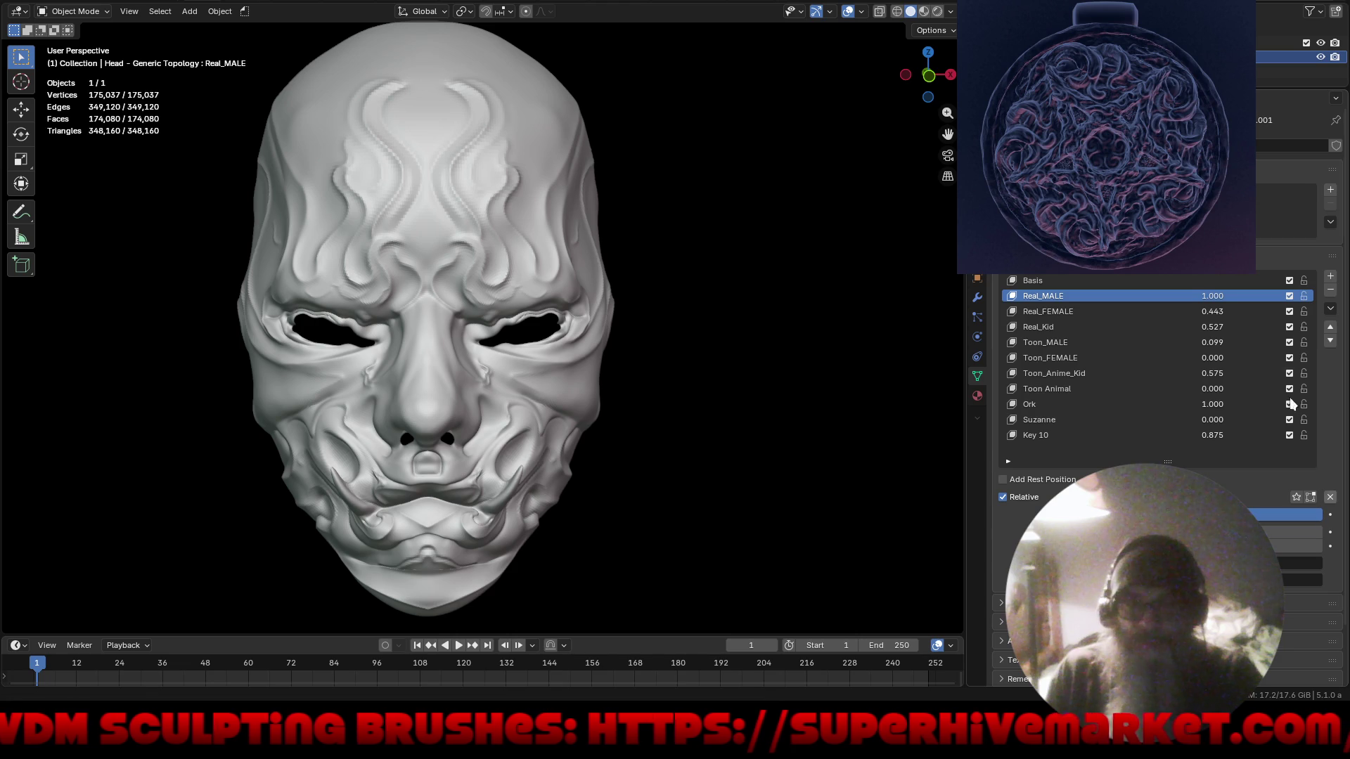
click(1108, 326)
mouse_move(1265, 515)
mouse_down()
mouse_move(1322, 515)
mouse_move(1013, 514)
mouse_up()
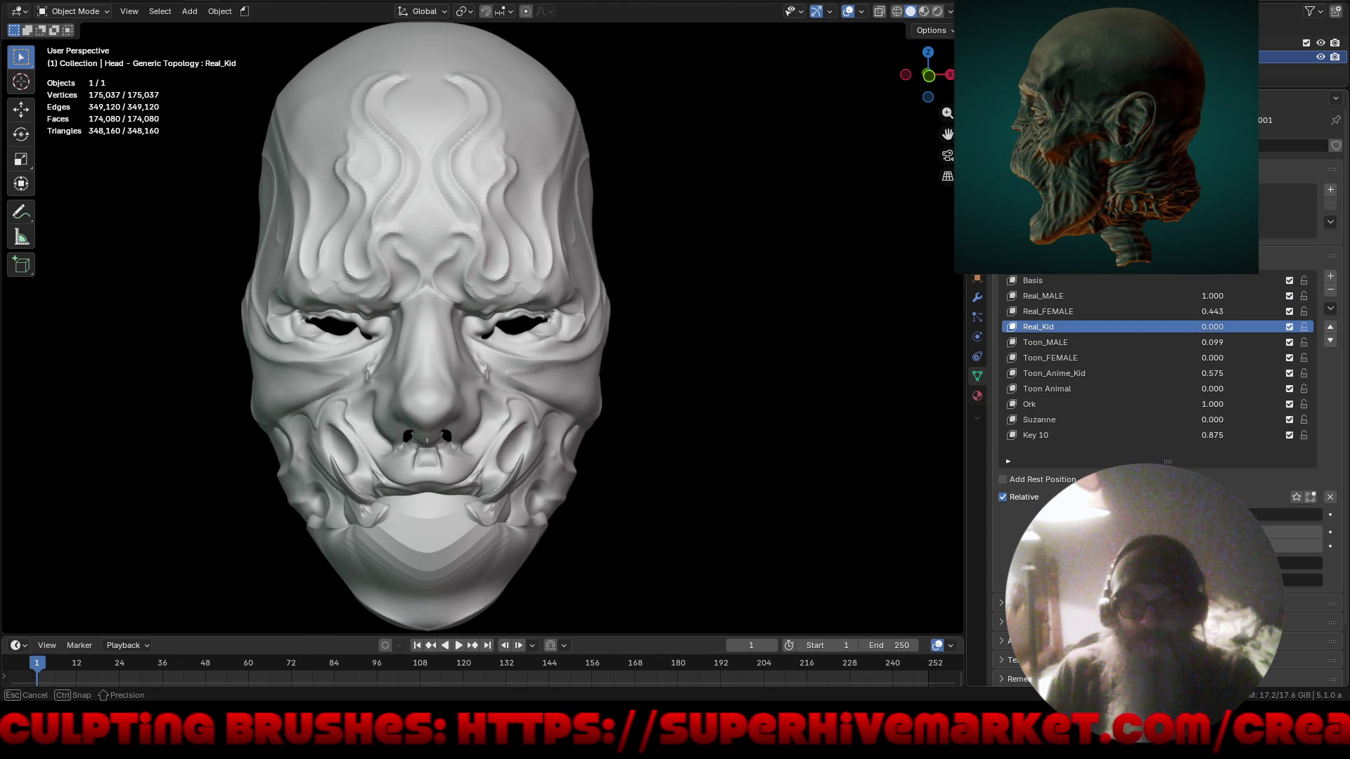
mouse_move(560, 485)
middle_down()
mouse_move(687, 473)
mouse_move(717, 485)
mouse_move(554, 411)
mouse_move(567, 430)
mouse_move(550, 521)
mouse_move(690, 533)
mouse_move(718, 519)
mouse_move(672, 475)
mouse_move(609, 481)
mouse_move(722, 469)
middle_up()
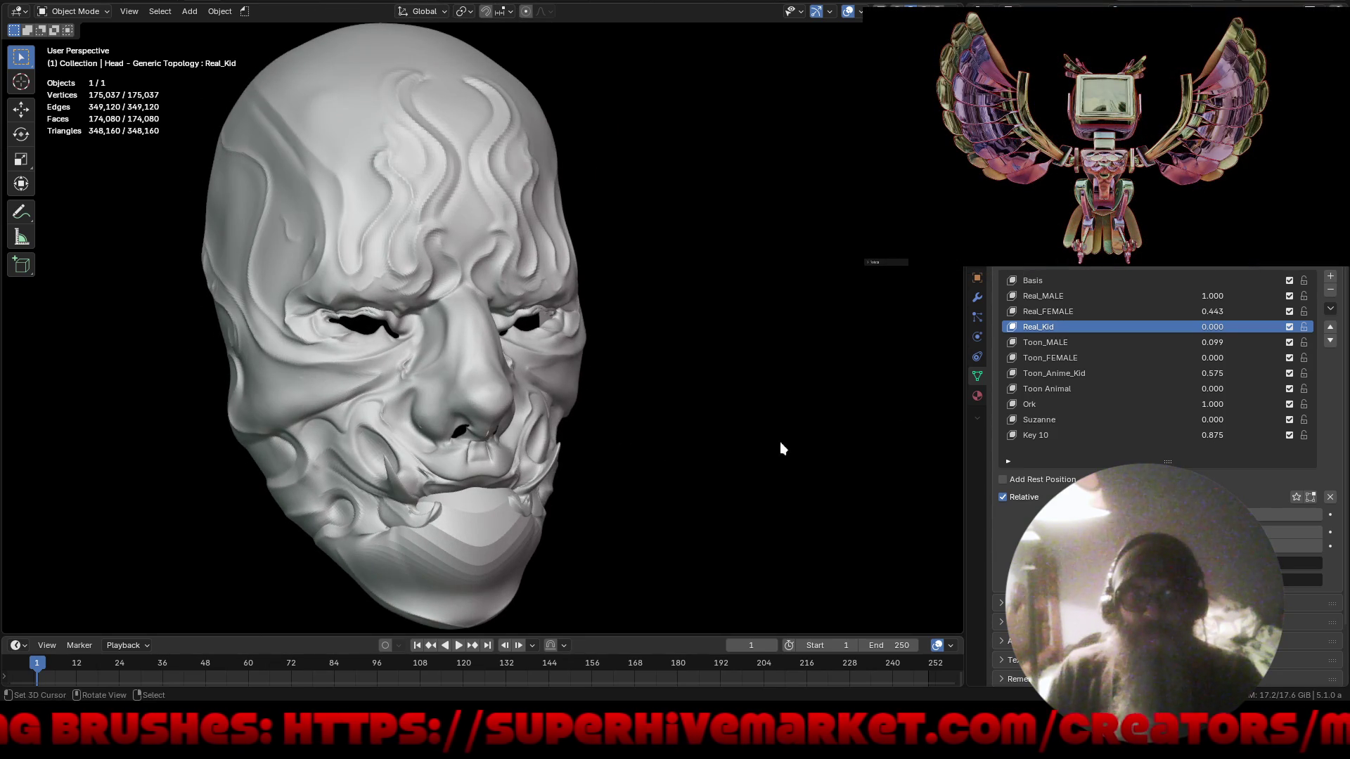
click(1104, 344)
mouse_move(1280, 514)
mouse_down()
mouse_move(1340, 515)
mouse_move(1290, 515)
mouse_up()
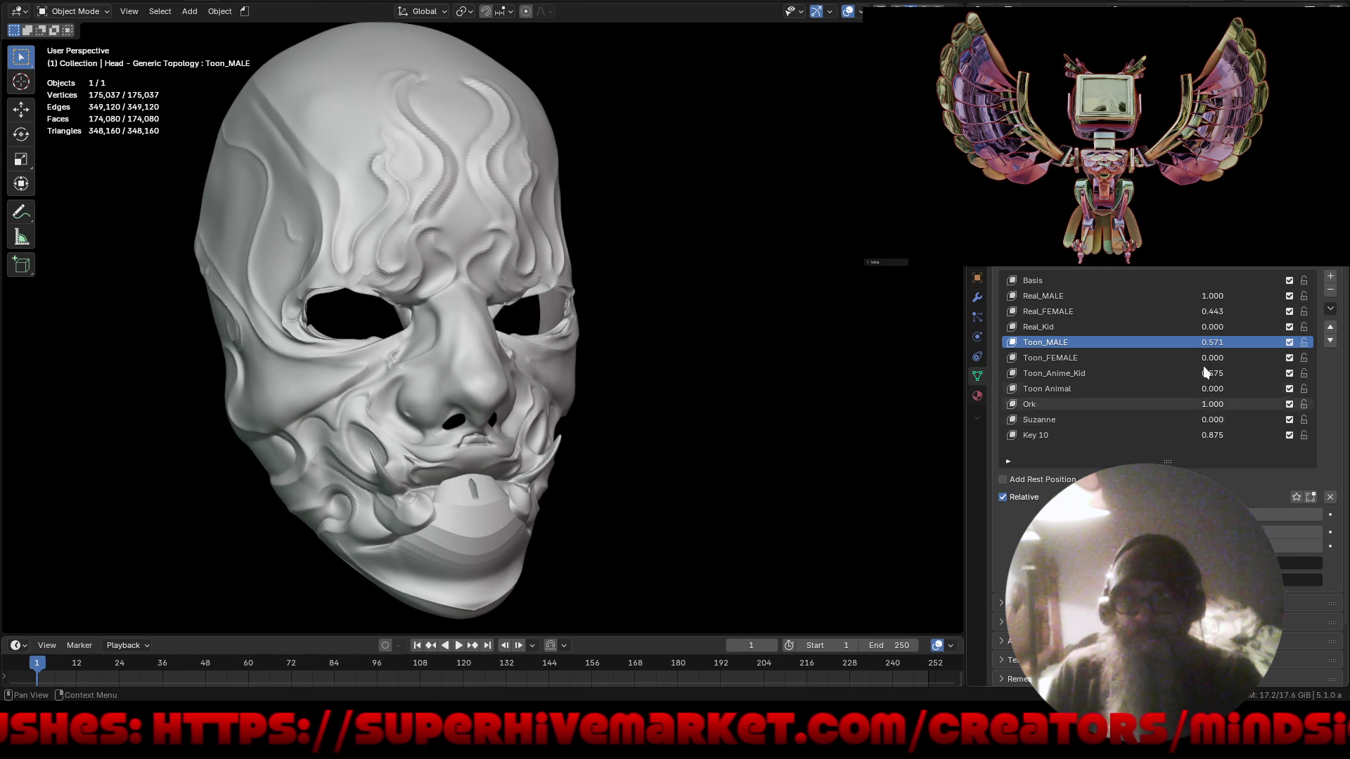
Raise Toon_FEMALE to about 0.370 and lower Toon_Anime_Kid to zero.
click(1104, 358)
mouse_move(1212, 358)
mouse_down()
mouse_move(1269, 358)
mouse_move(1245, 389)
mouse_move(1258, 389)
mouse_move(1142, 373)
mouse_up()
click(1055, 388)
click(1080, 373)
mouse_move(789, 452)
middle_down()
mouse_move(693, 441)
mouse_move(733, 443)
middle_up()
Undo the shape-key tests, restoring Real_Kid to 0.527 and Real_MALE to 0.799.
key(ctrl+z)
key(ctrl+z)
key(ctrl+z)
key(ctrl+z)
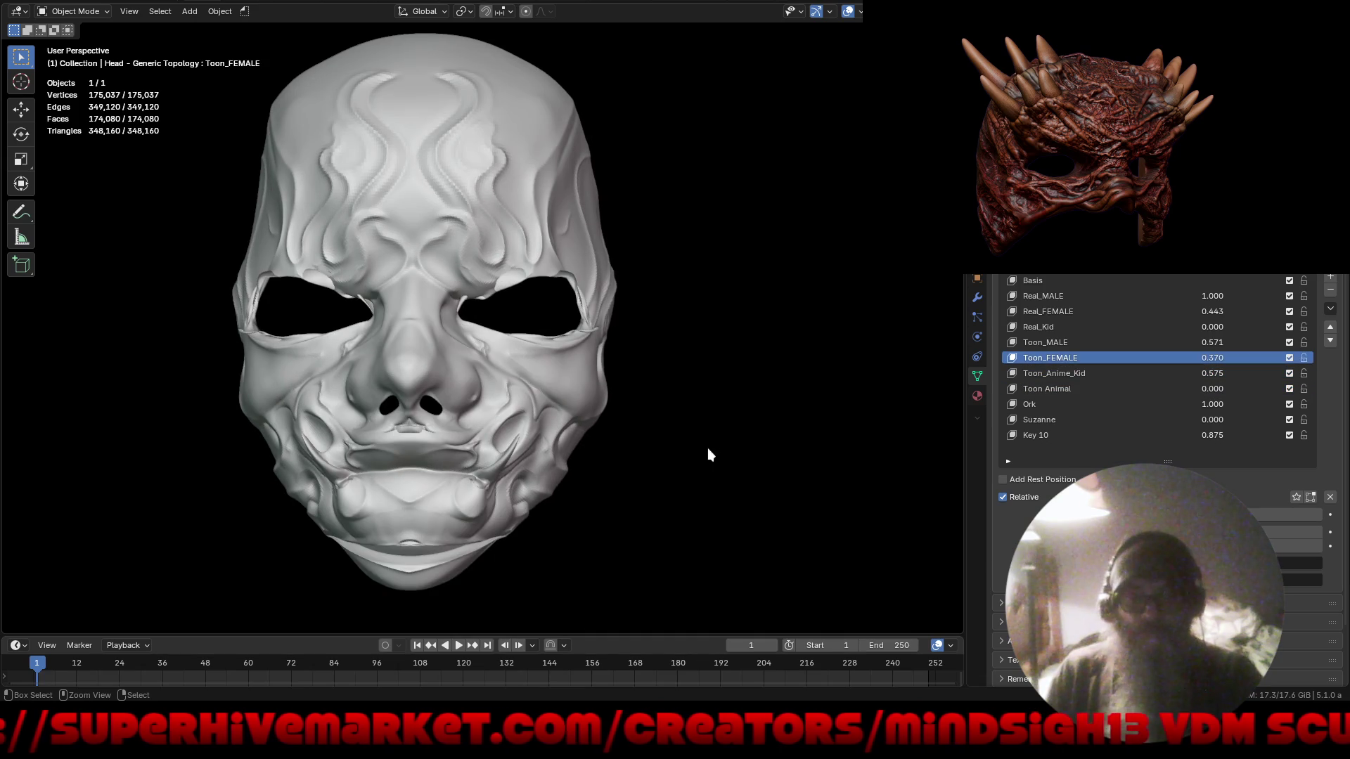
key(ctrl+z)
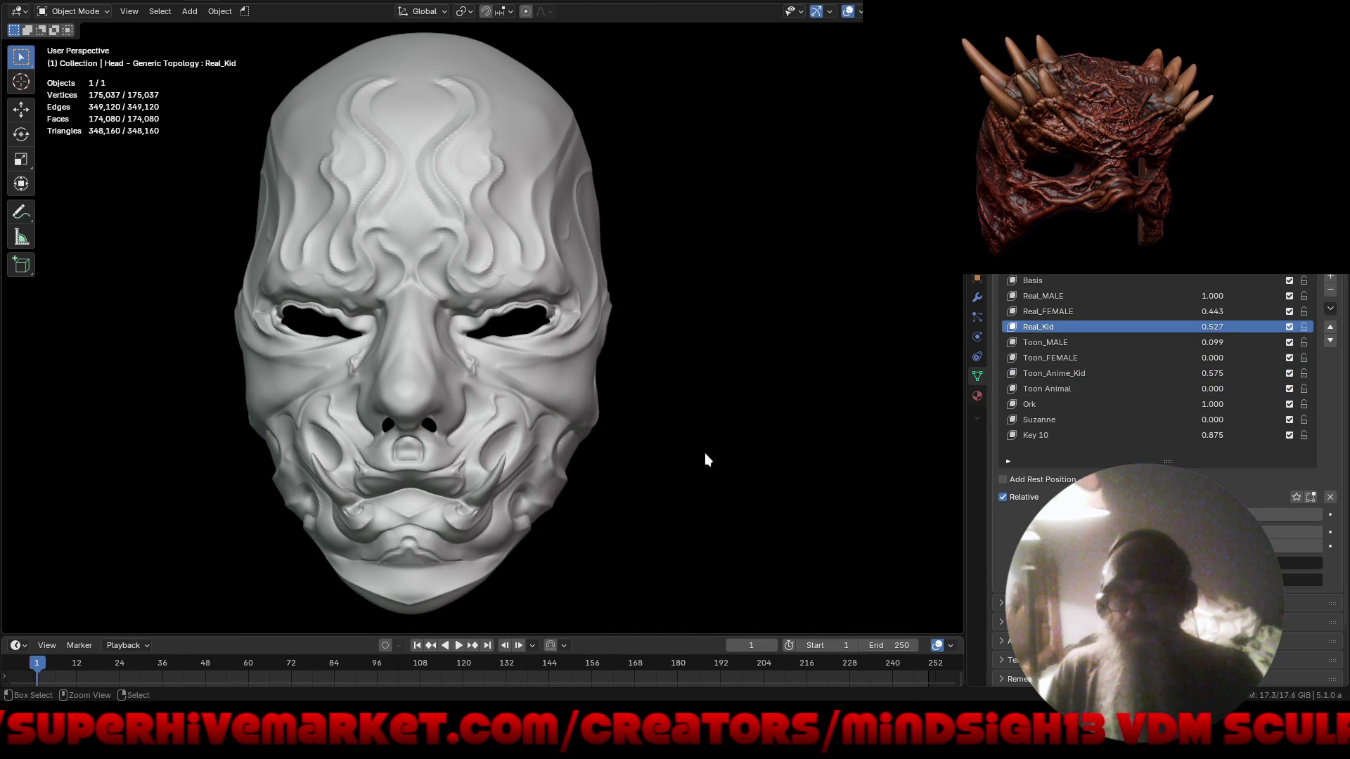
key(ctrl+z)
key(ctrl+z)
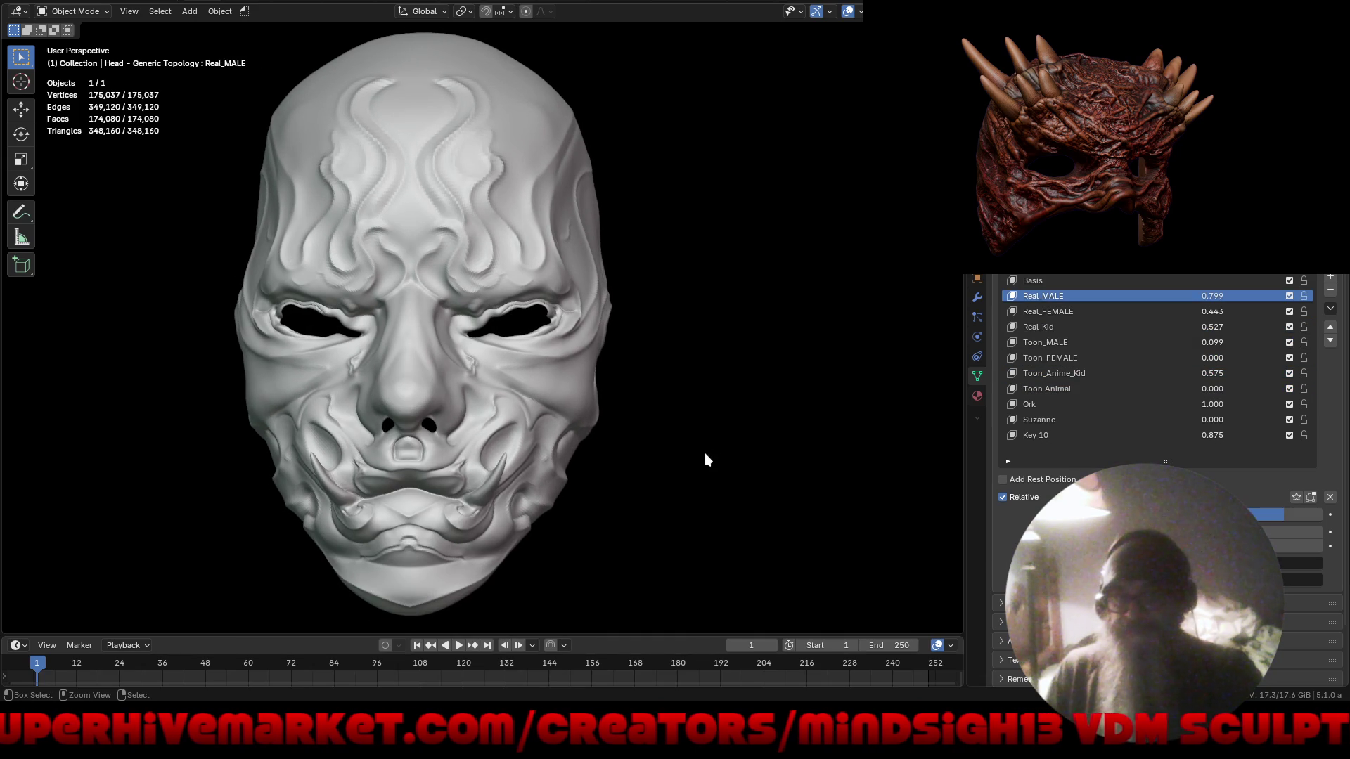
key(ctrl+z)
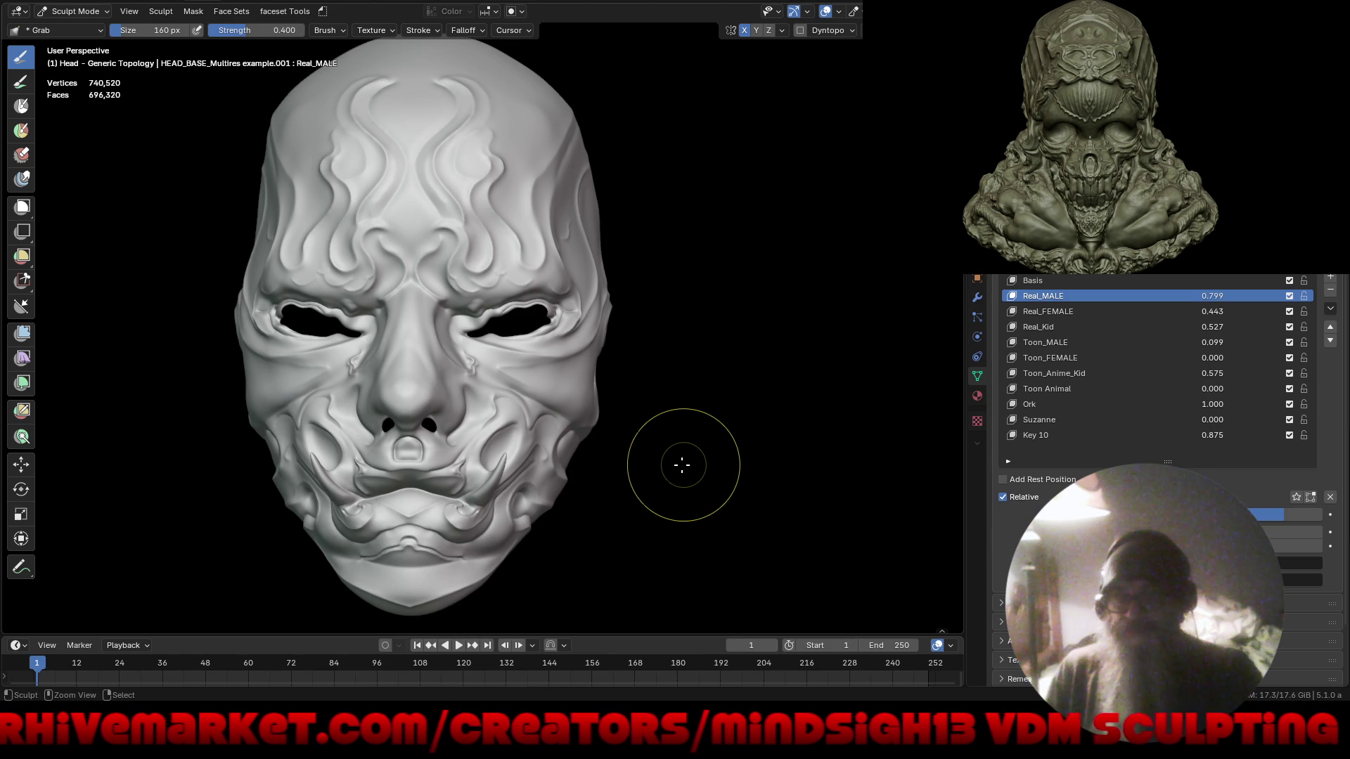
mouse_move(678, 466)
middle_down()
mouse_move(576, 461)
mouse_move(590, 476)
middle_up()
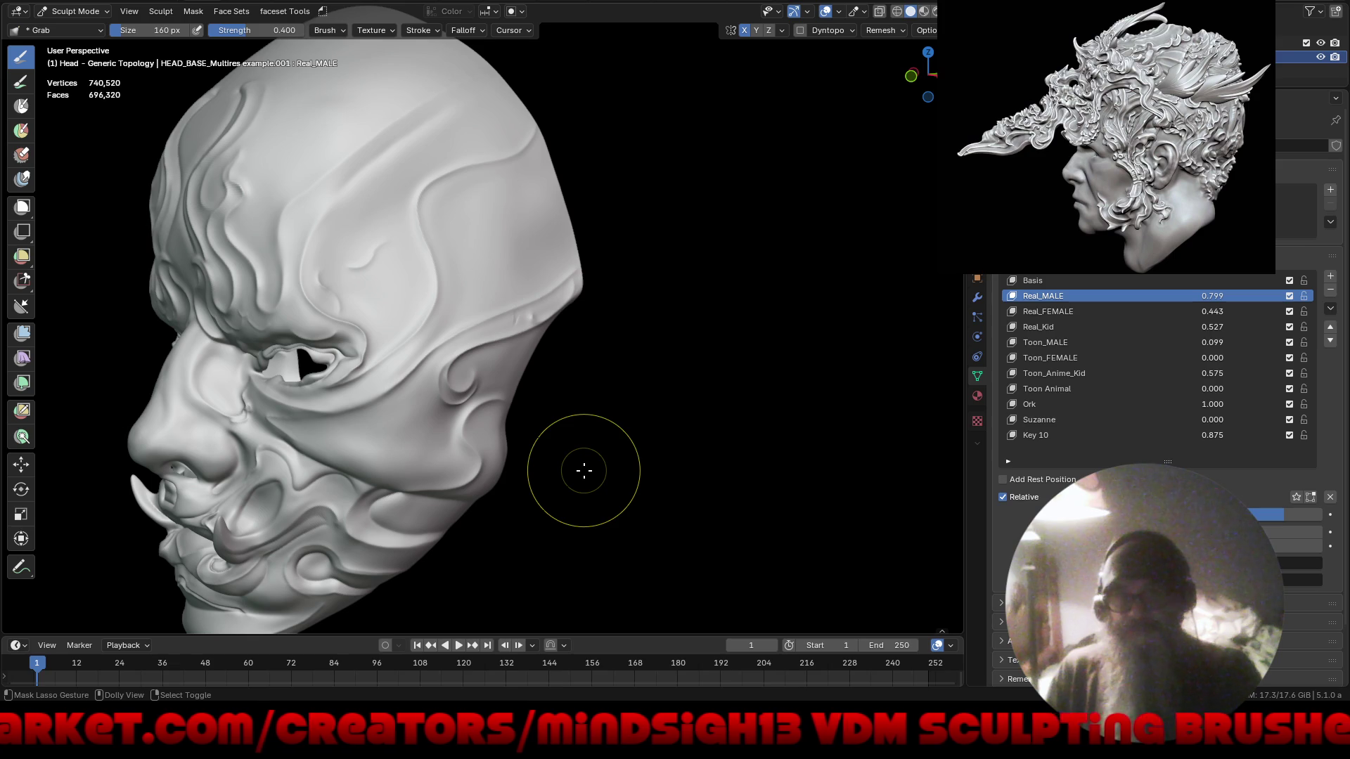
key(ctrl+Tab)
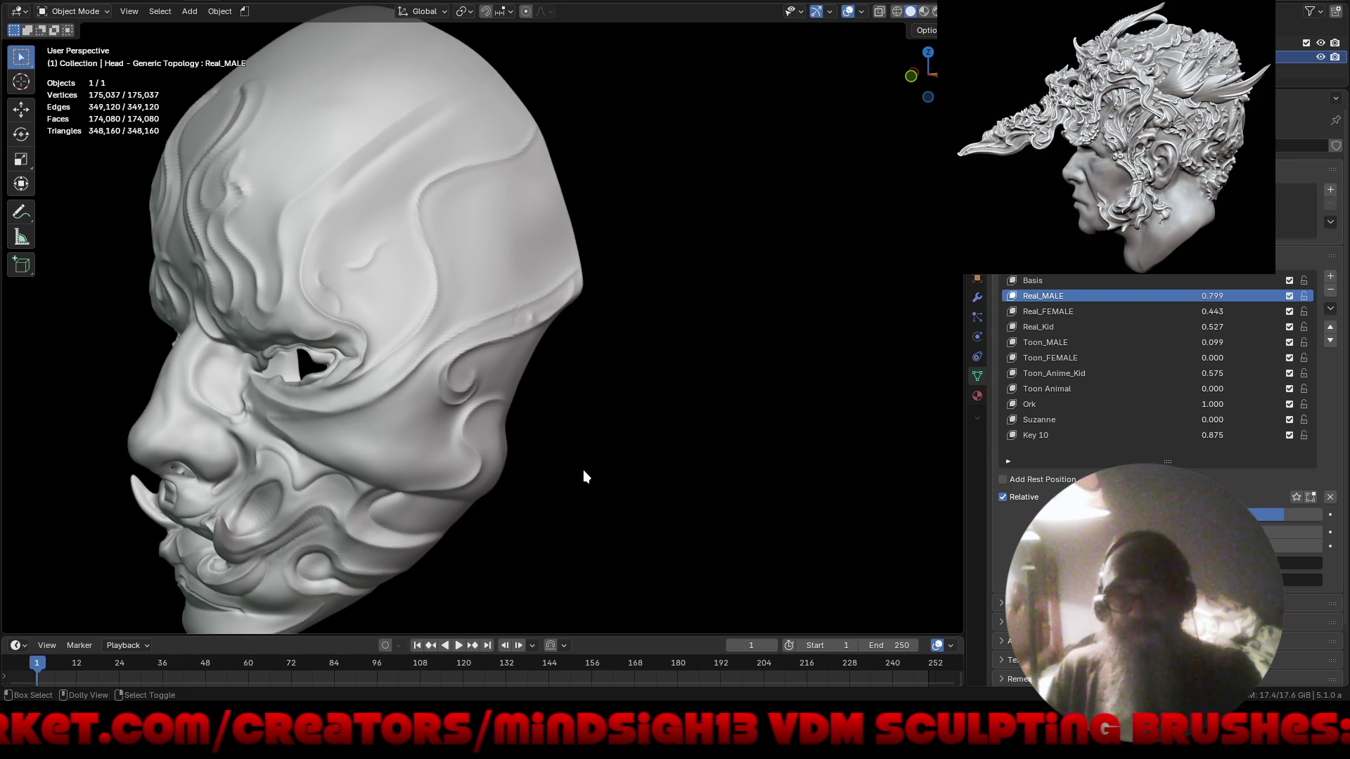
mouse_move(584, 477)
middle_down()
mouse_move(653, 488)
mouse_move(833, 413)
mouse_move(817, 406)
middle_up()
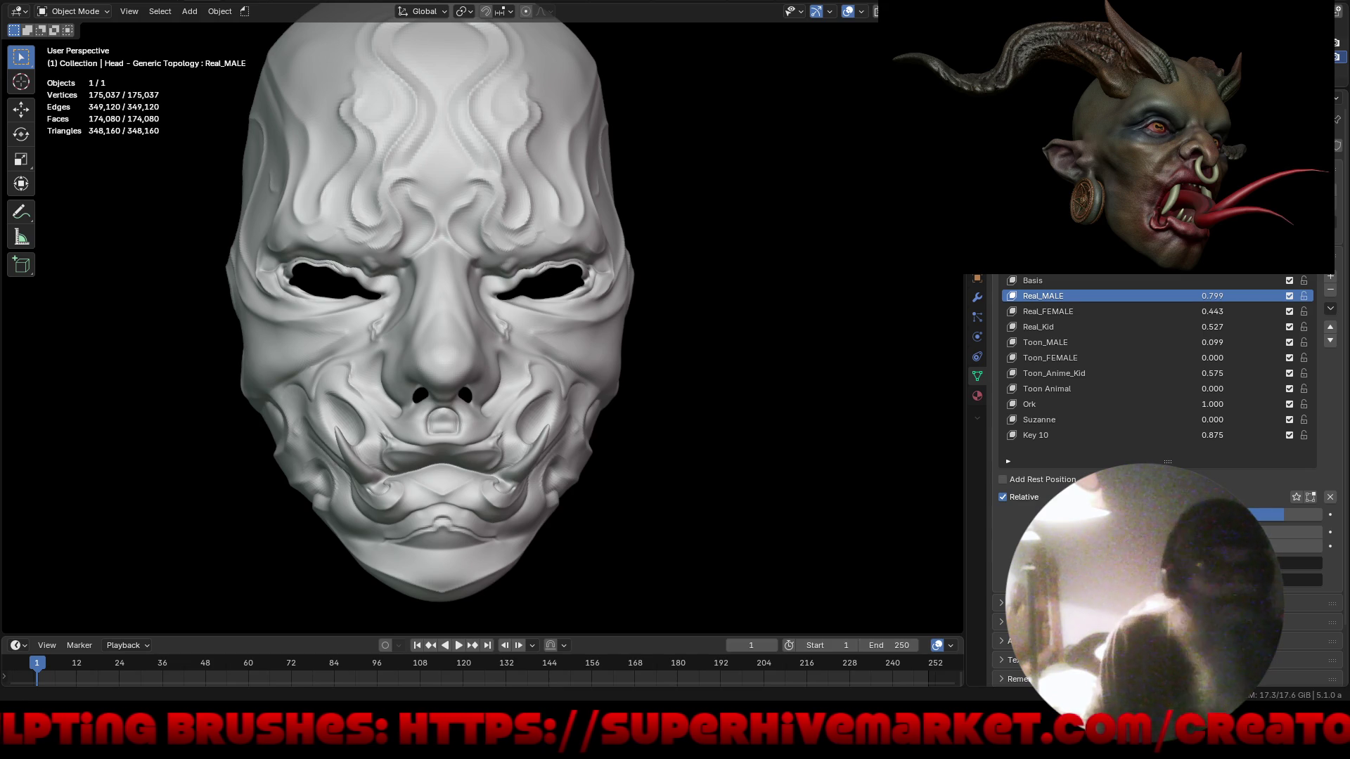
Enter Sculpt Mode and pull the right eye's upper eyelid to widen the eye.
mouse_move(665, 392)
middle_down()
mouse_move(657, 311)
mouse_move(682, 324)
mouse_move(495, 243)
middle_up()
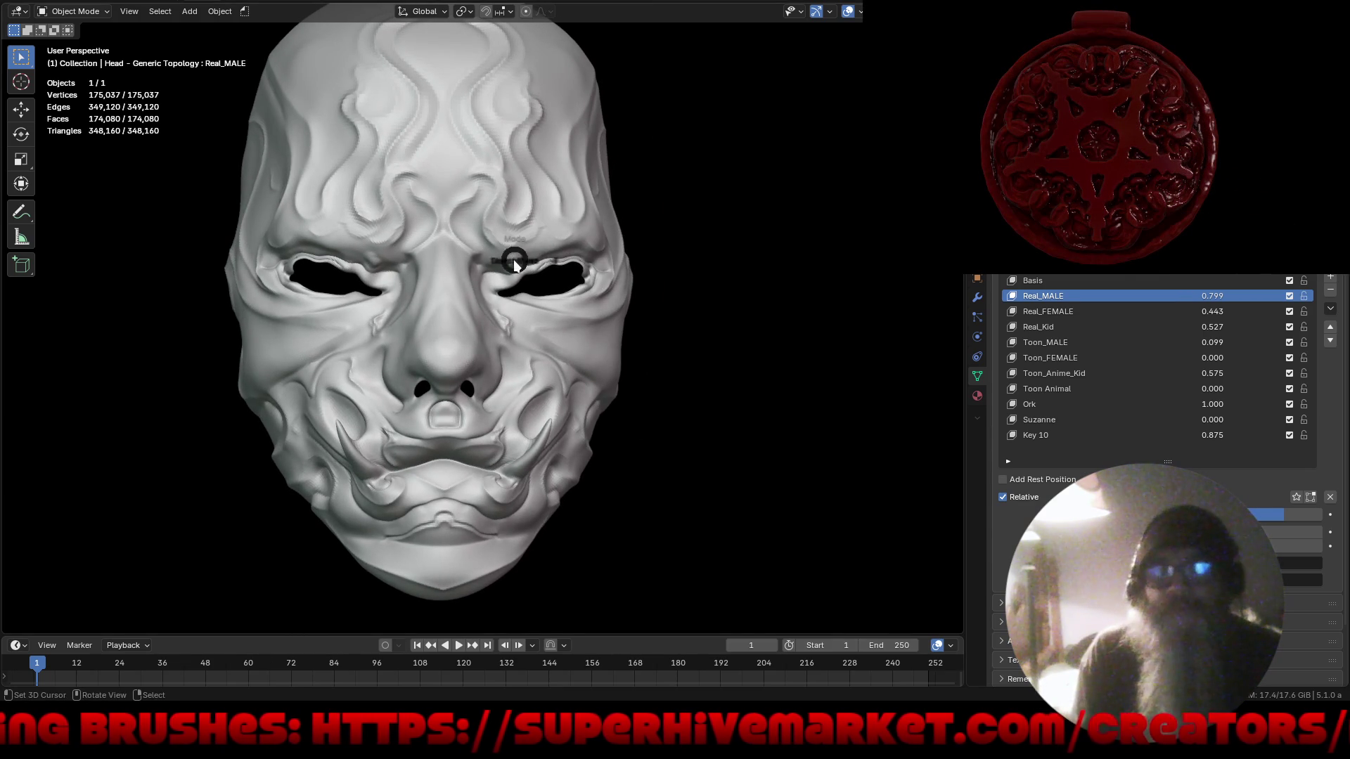
key(ctrl+Tab)
click(540, 336)
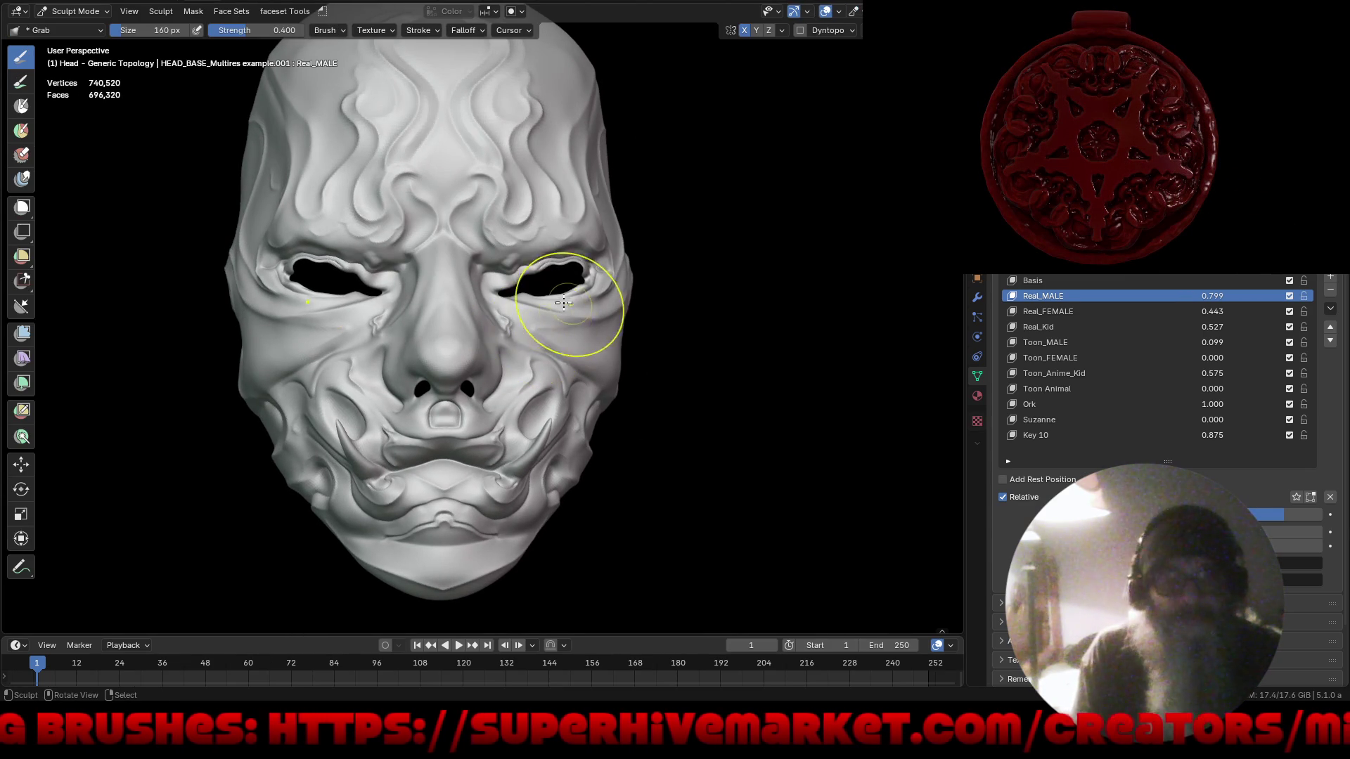
scroll(572, 302, up, 6)
mouse_move(534, 219)
mouse_down()
mouse_move(520, 205)
mouse_move(496, 214)
mouse_move(451, 267)
mouse_up()
drag(555, 217, 667, 213)
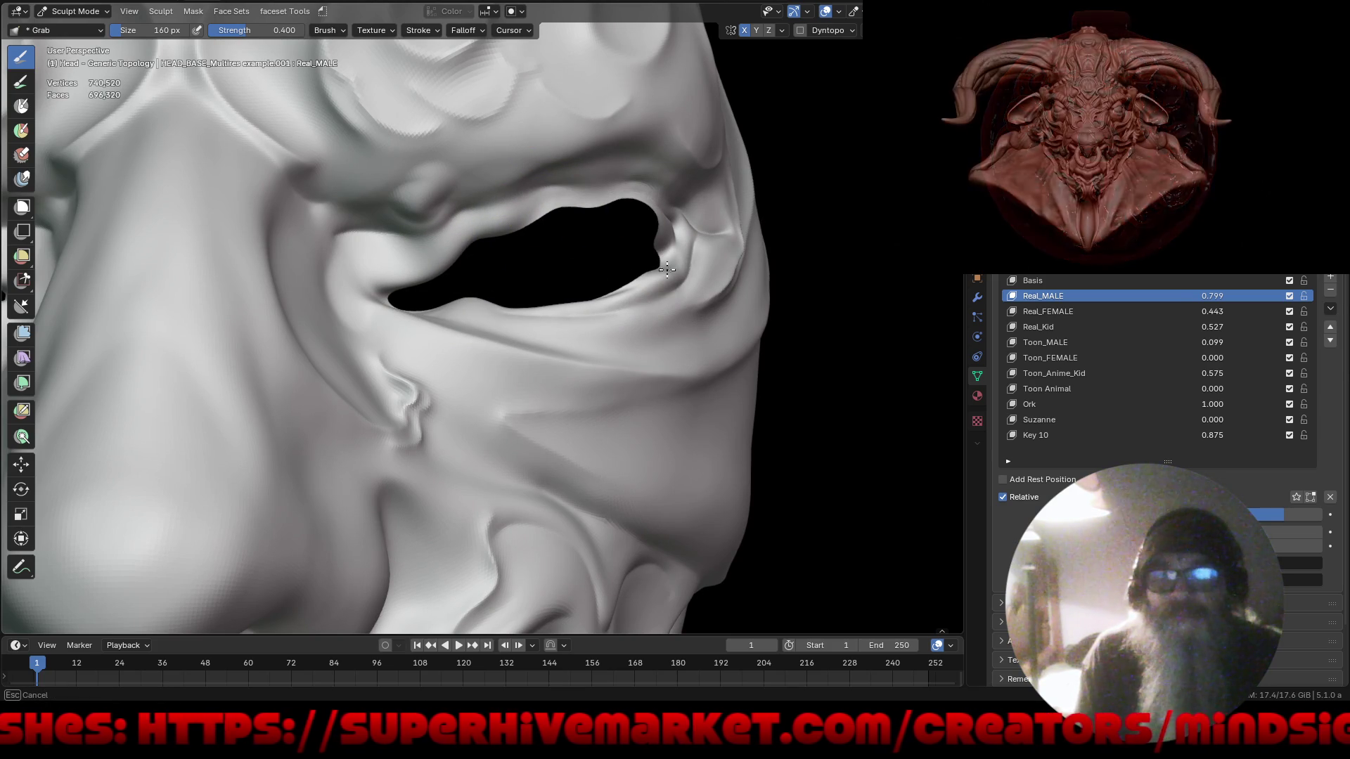
mouse_move(573, 271)
middle_down()
mouse_move(568, 298)
mouse_move(602, 271)
middle_up()
mouse_move(602, 271)
mouse_down()
mouse_move(632, 226)
mouse_move(683, 231)
mouse_move(666, 280)
mouse_up()
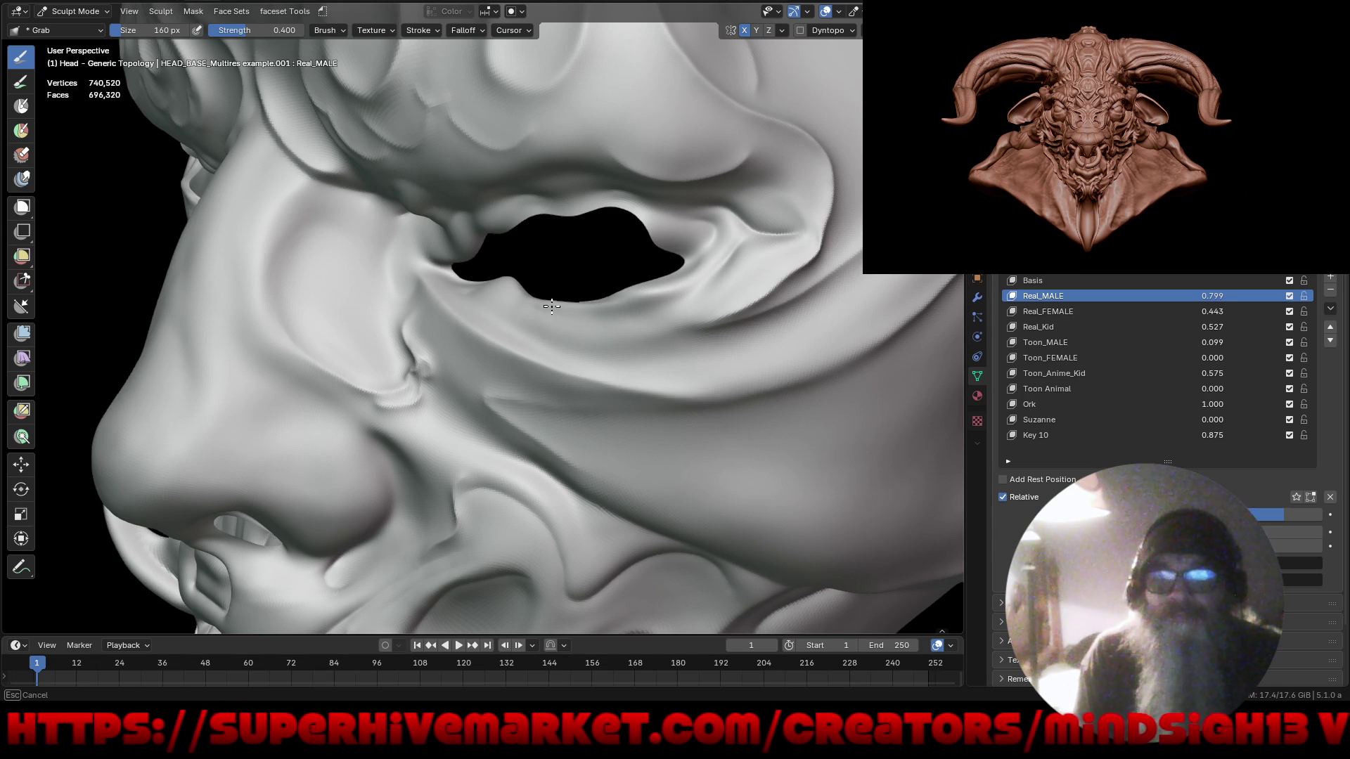
Reshape the fold below the inner eye corner, pushing the lid over the eye gap.
mouse_move(508, 271)
mouse_down()
mouse_move(406, 302)
mouse_move(422, 295)
mouse_move(408, 262)
mouse_move(431, 239)
mouse_move(424, 258)
mouse_up()
middle_drag(424, 257, 471, 252)
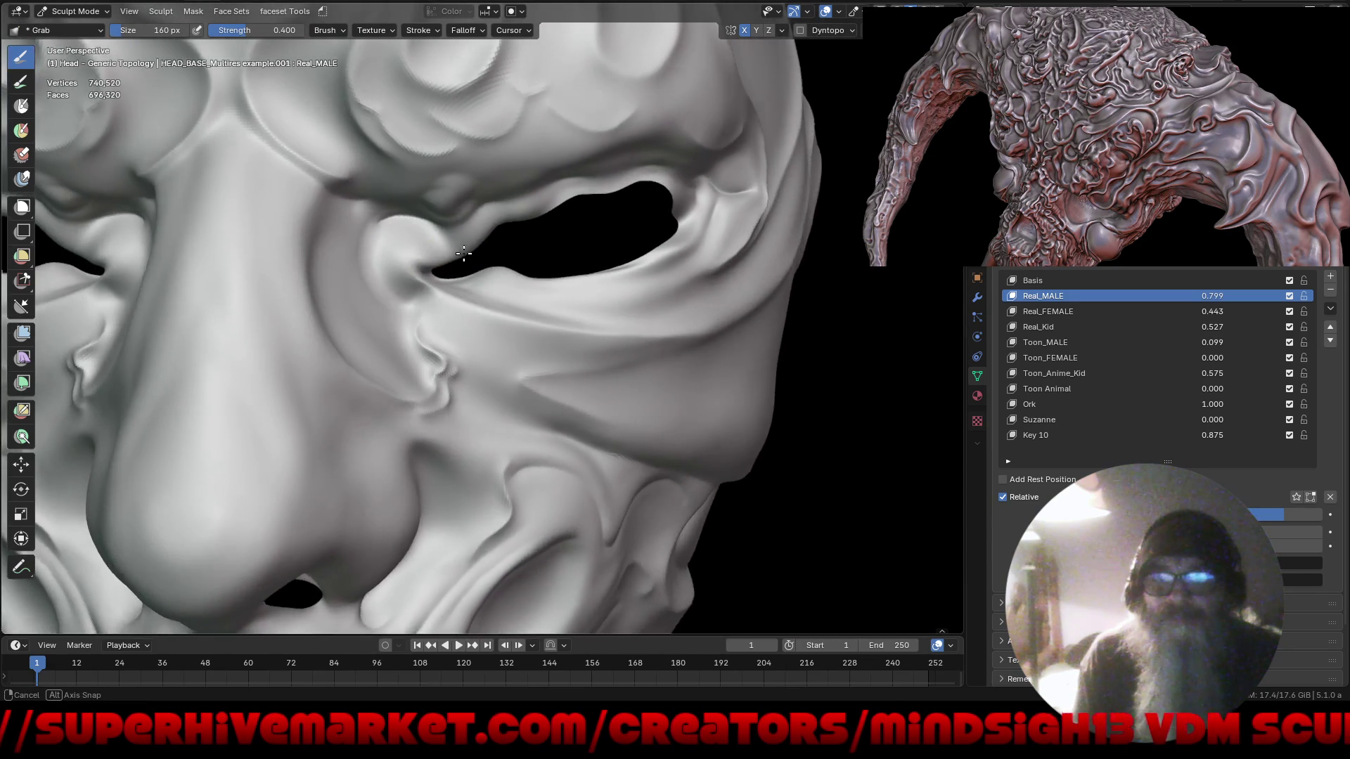
scroll(483, 252, up, 4)
mouse_move(483, 251)
mouse_down()
mouse_move(498, 262)
mouse_move(513, 241)
mouse_move(433, 214)
mouse_move(419, 234)
mouse_move(491, 197)
mouse_up()
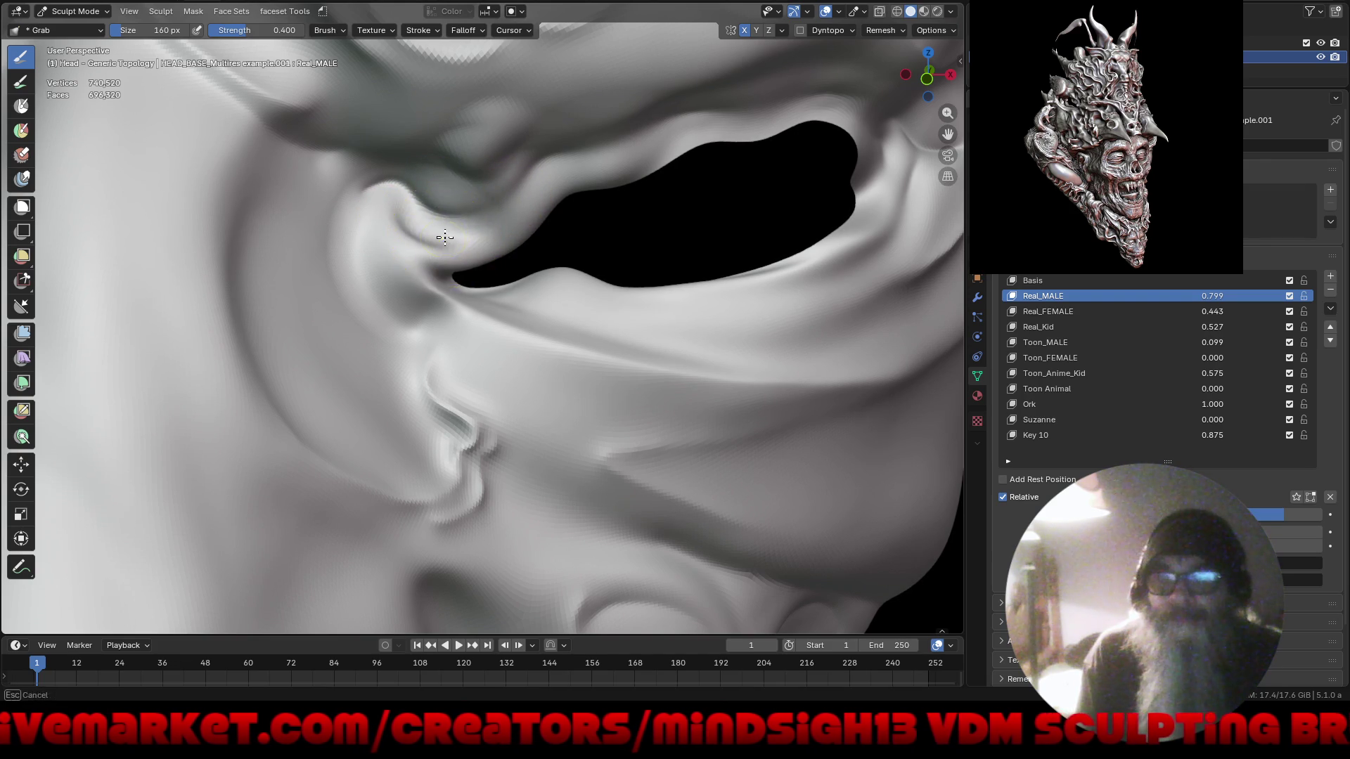
Reframe around the eyes and nose and nudge the brow above the eye.
ctrl+middle_drag(436, 256, 400, 433)
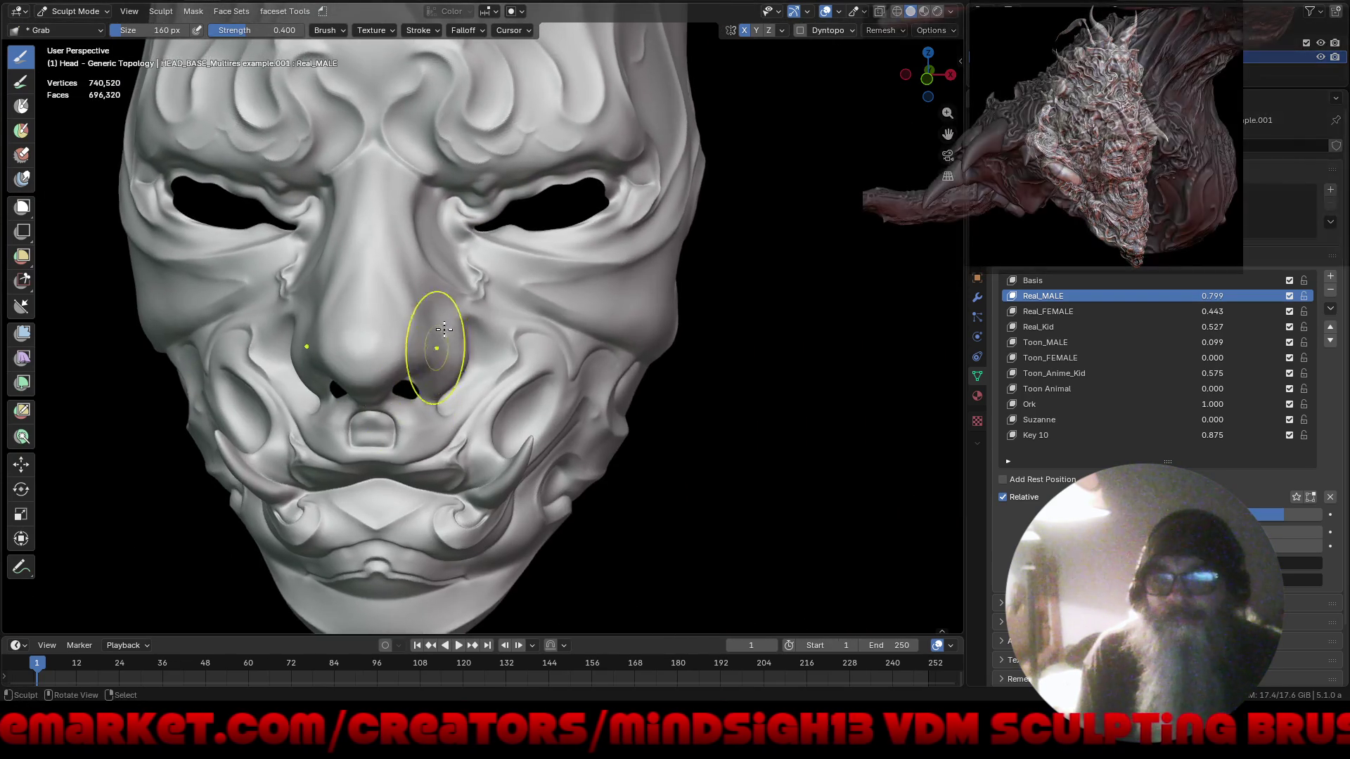
ctrl+middle_drag(437, 370, 440, 337)
mouse_move(443, 392)
ctrl+middle_down()
mouse_move(542, 201)
mouse_move(512, 217)
ctrl+middle_up()
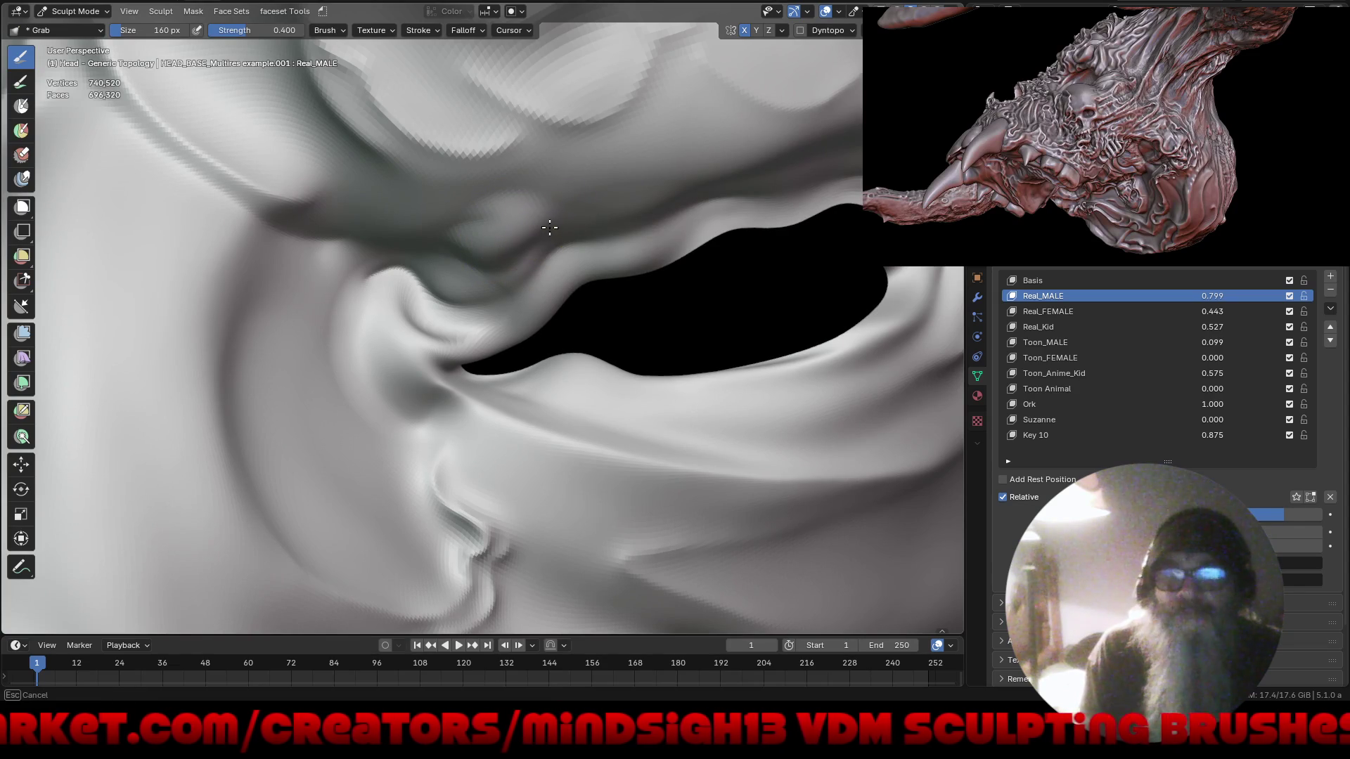
scroll(583, 187, down, 3)
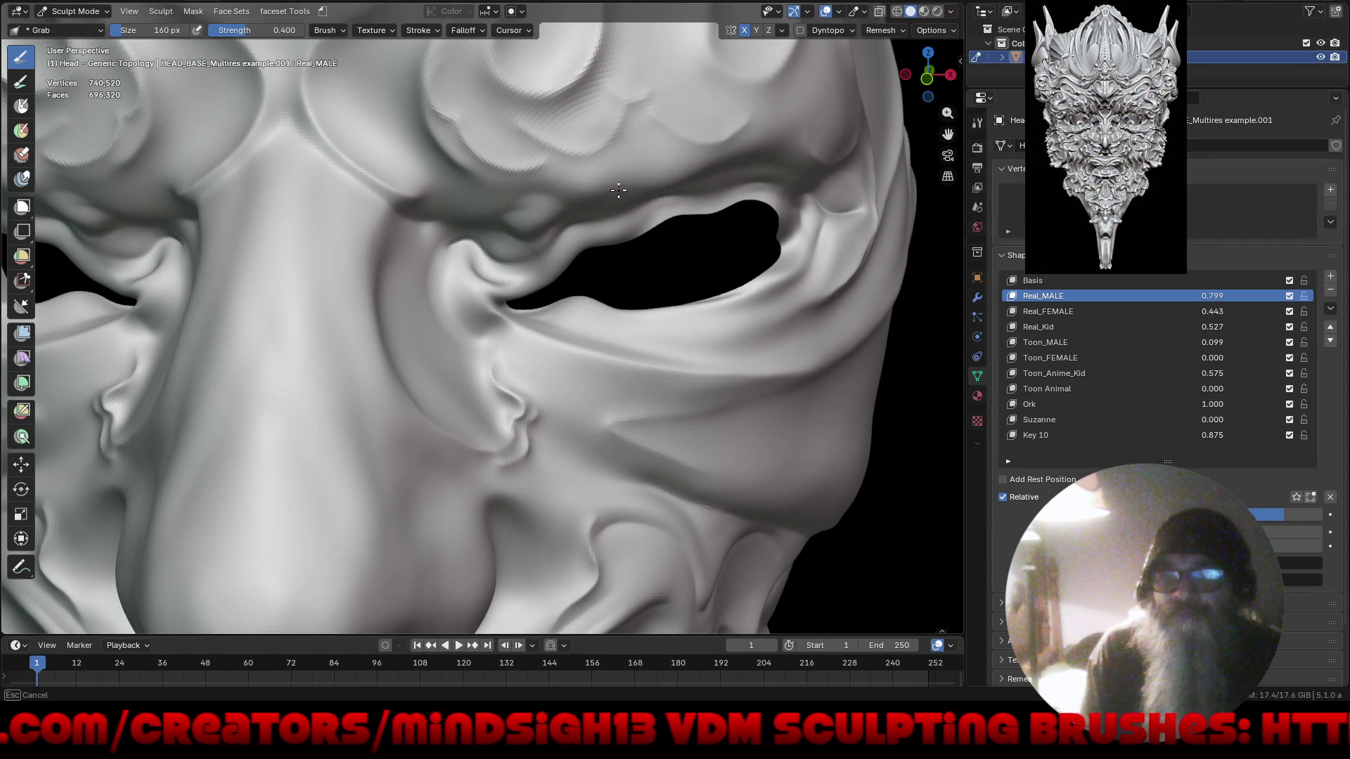
drag(615, 180, 603, 181)
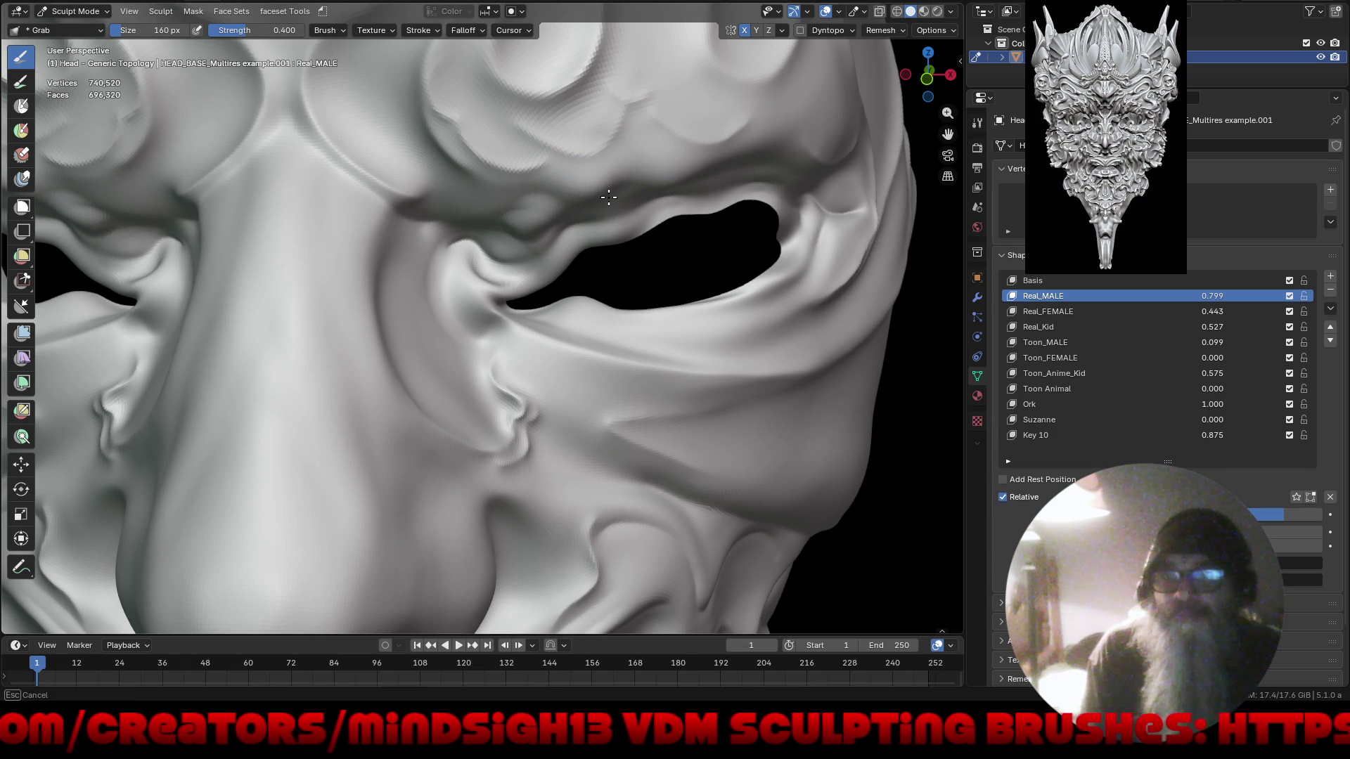
scroll(552, 187, down, 6)
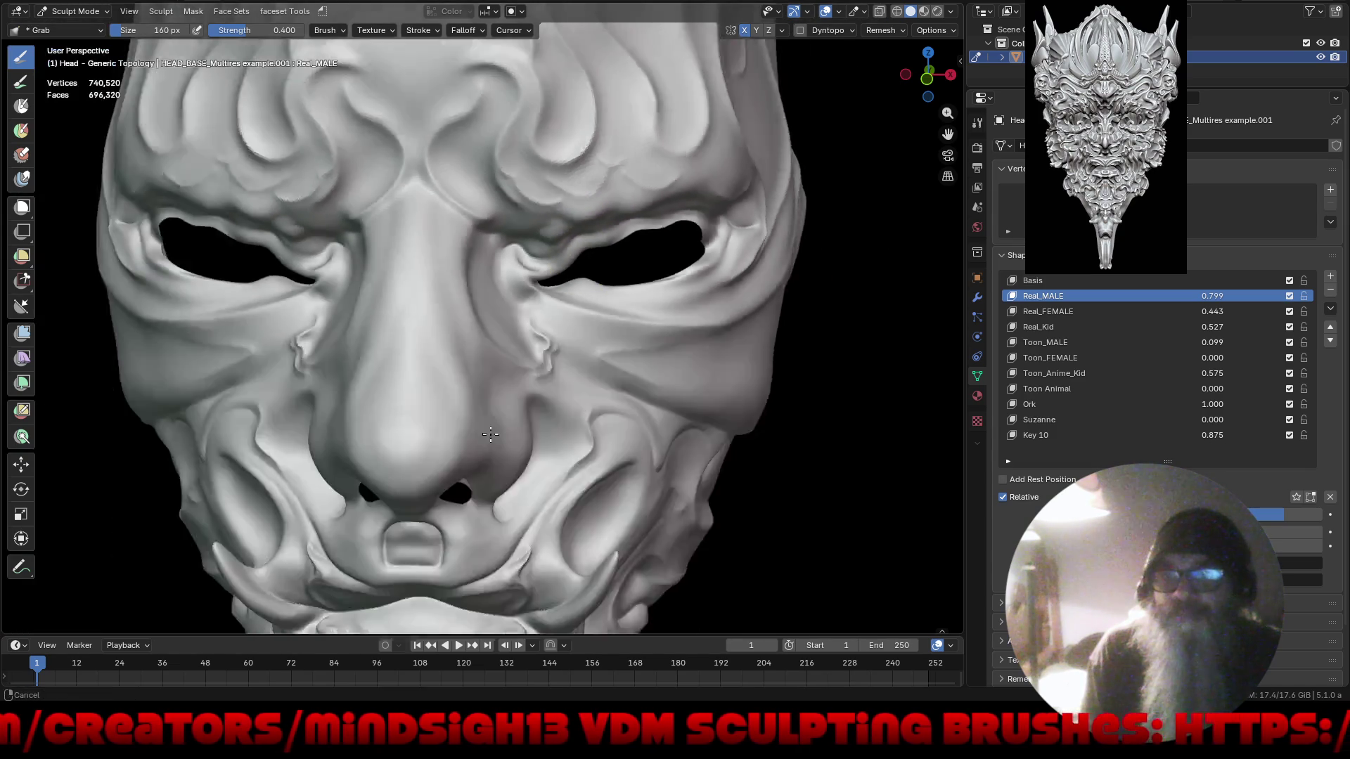
mouse_move(555, 419)
middle_down()
mouse_move(580, 437)
mouse_move(555, 471)
middle_up()
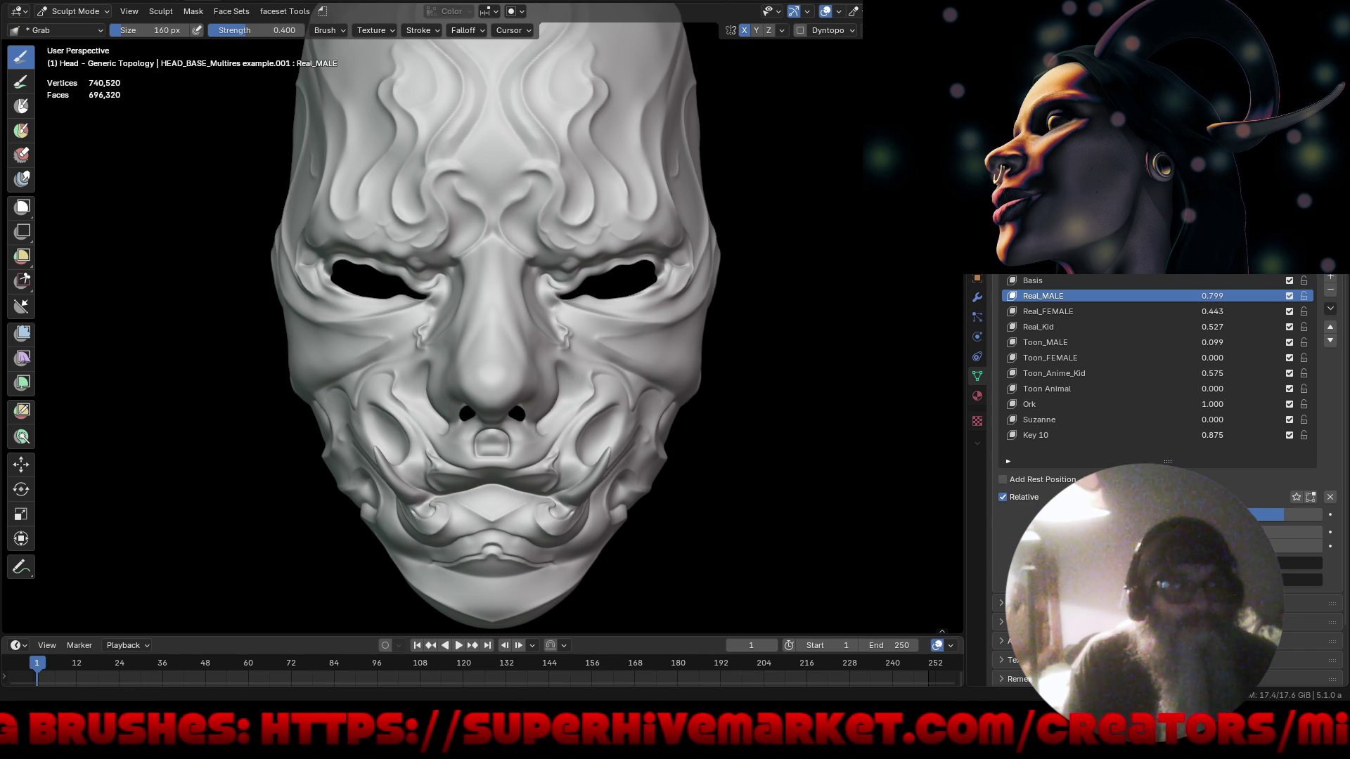
Orbit to a side profile, maximise the viewport, and zoom out on the mask.
mouse_move(777, 446)
middle_down()
mouse_move(892, 443)
mouse_move(877, 443)
middle_up()
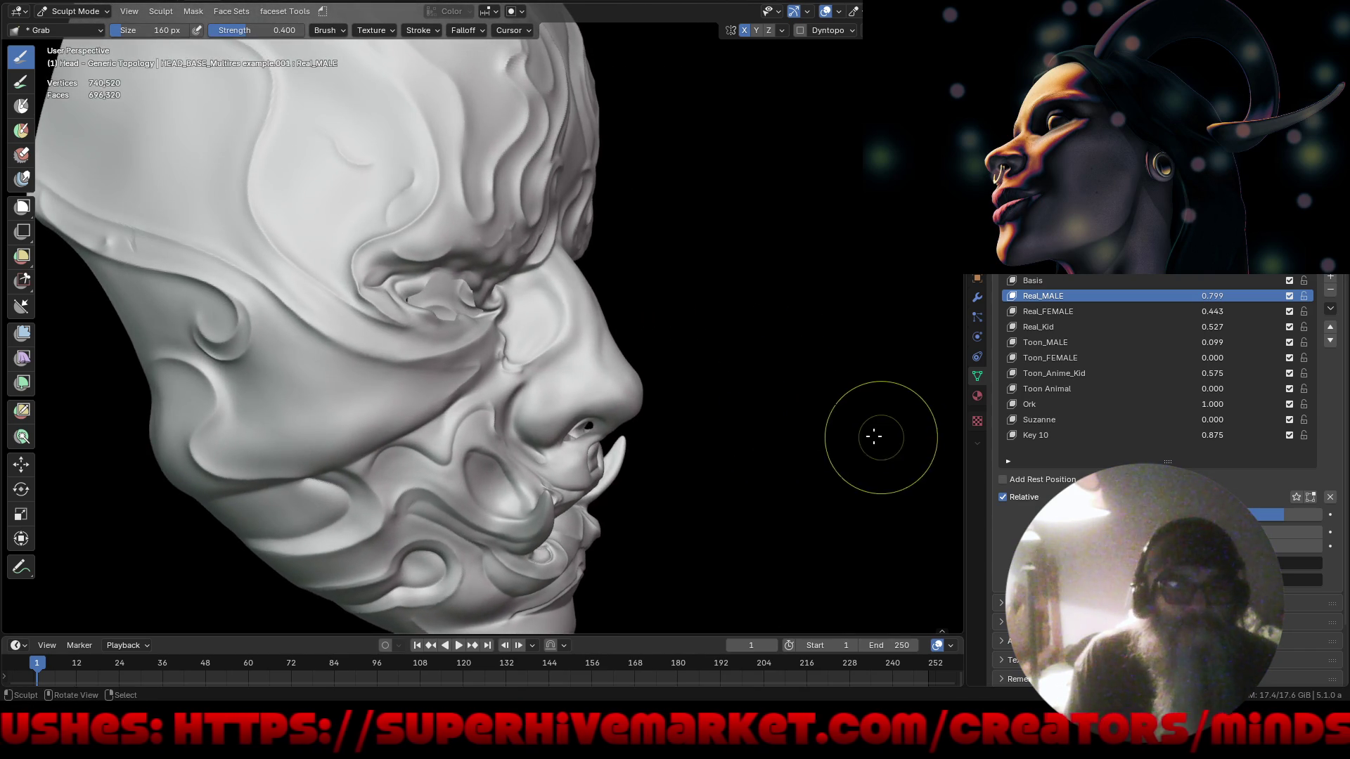
key(ctrl+alt+space)
scroll(657, 310, down, 3)
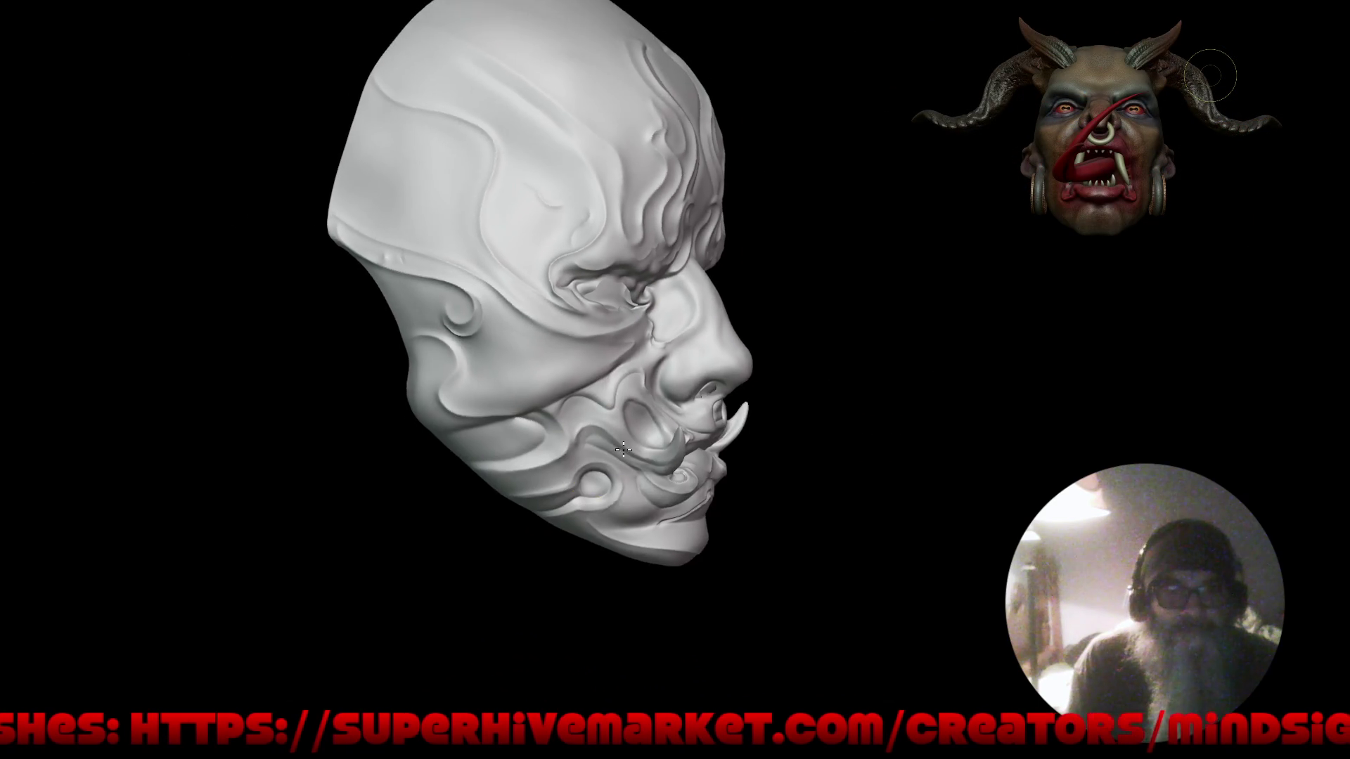
mouse_move(807, 434)
middle_down()
mouse_move(820, 431)
mouse_move(739, 443)
middle_up()
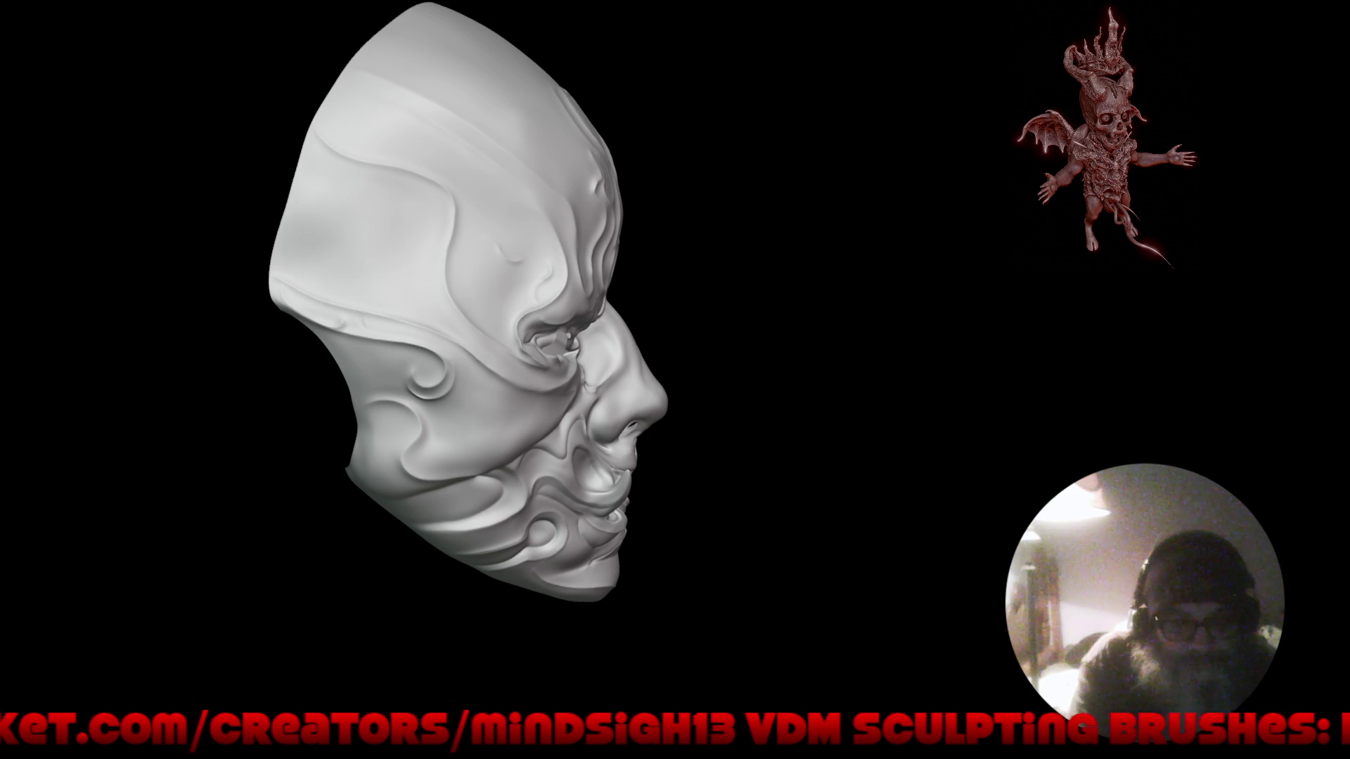
mouse_move(699, 382)
mouse_down()
mouse_move(719, 393)
mouse_move(630, 394)
mouse_up()
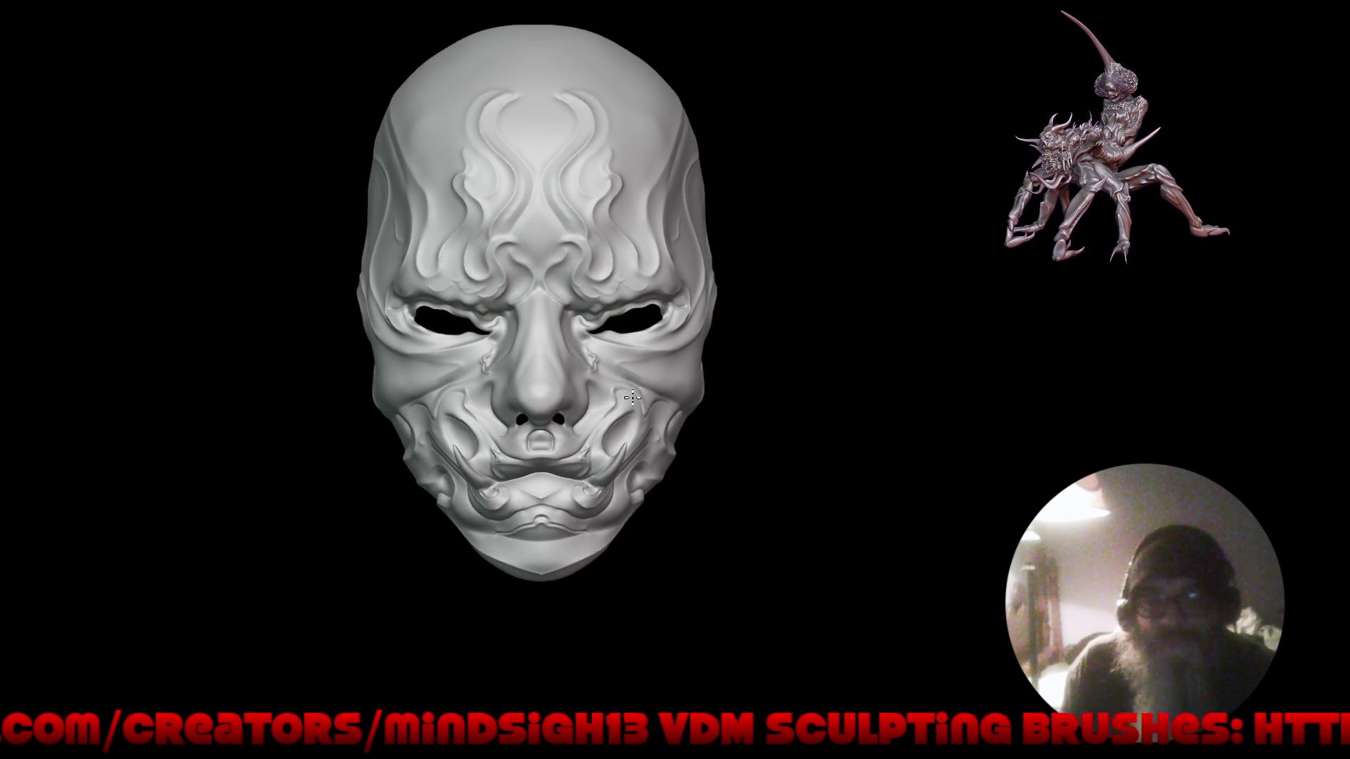
scroll(584, 320, up, 5)
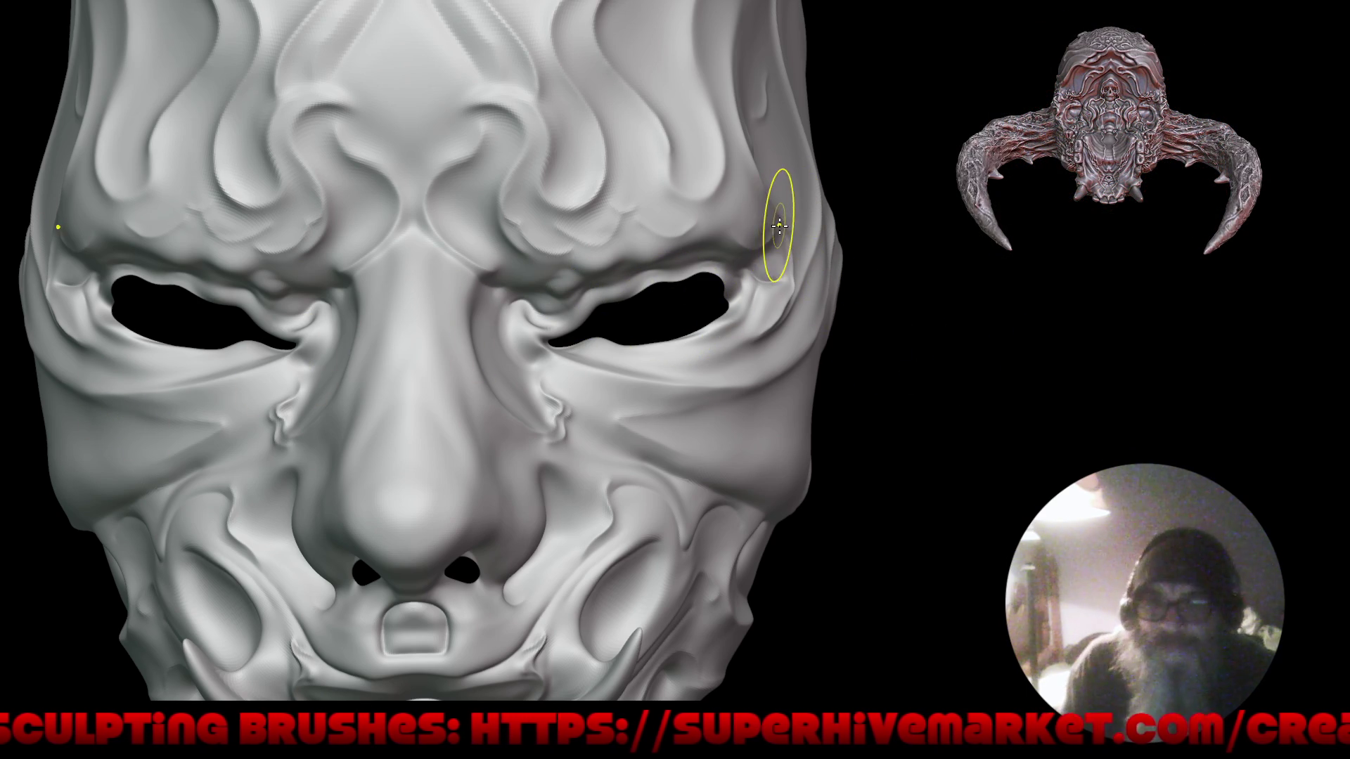
mouse_move(859, 242)
mouse_down()
mouse_move(810, 281)
mouse_move(783, 235)
mouse_up()
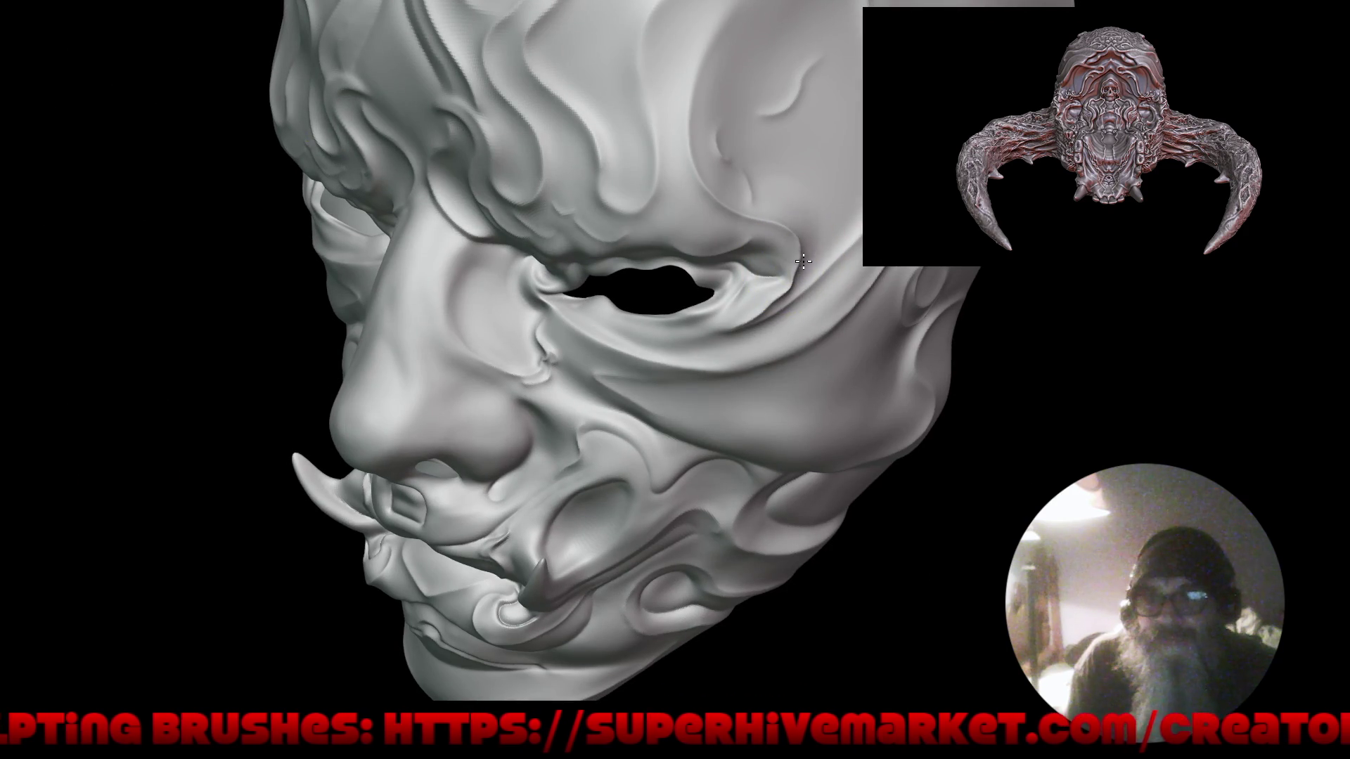
scroll(808, 256, up, 5)
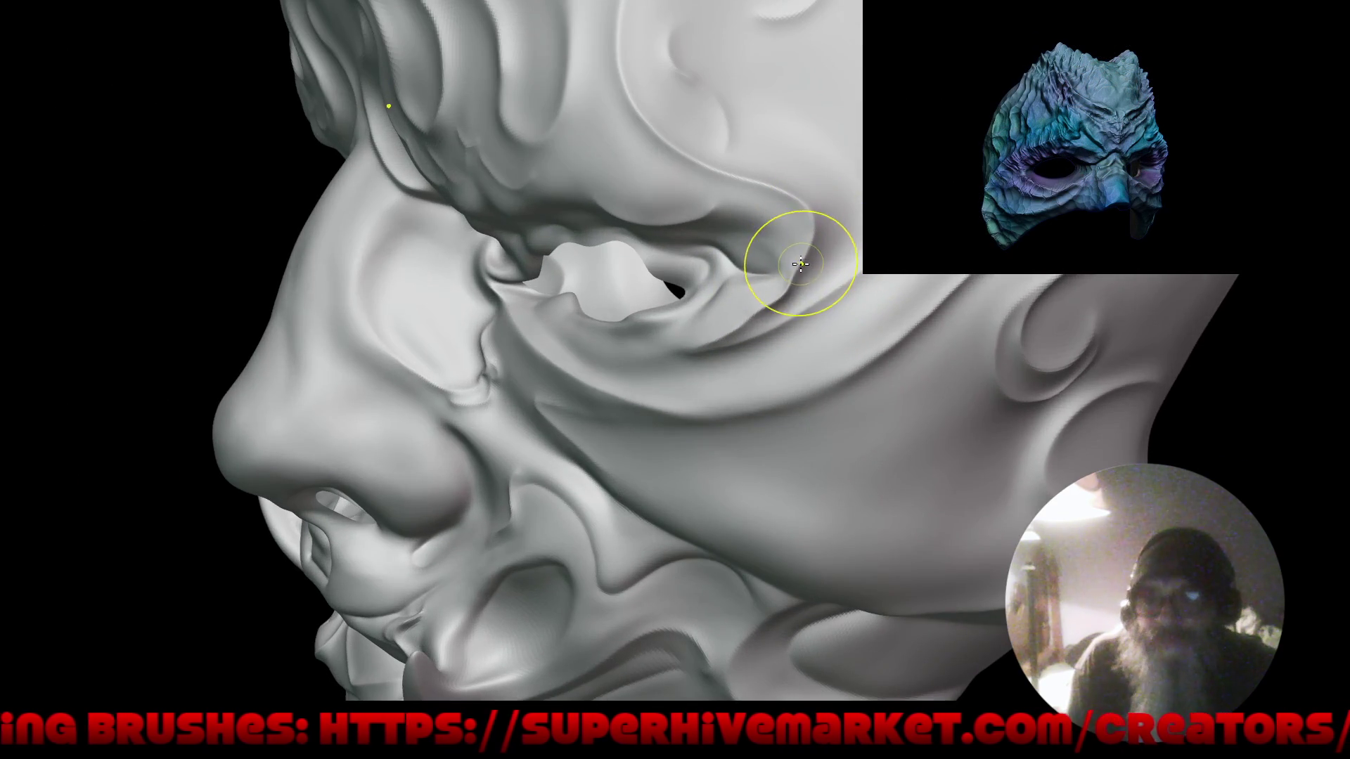
Deepen the eye-corner crease, the upper eyelid crease and the fold beside the eye.
drag(801, 264, 784, 250)
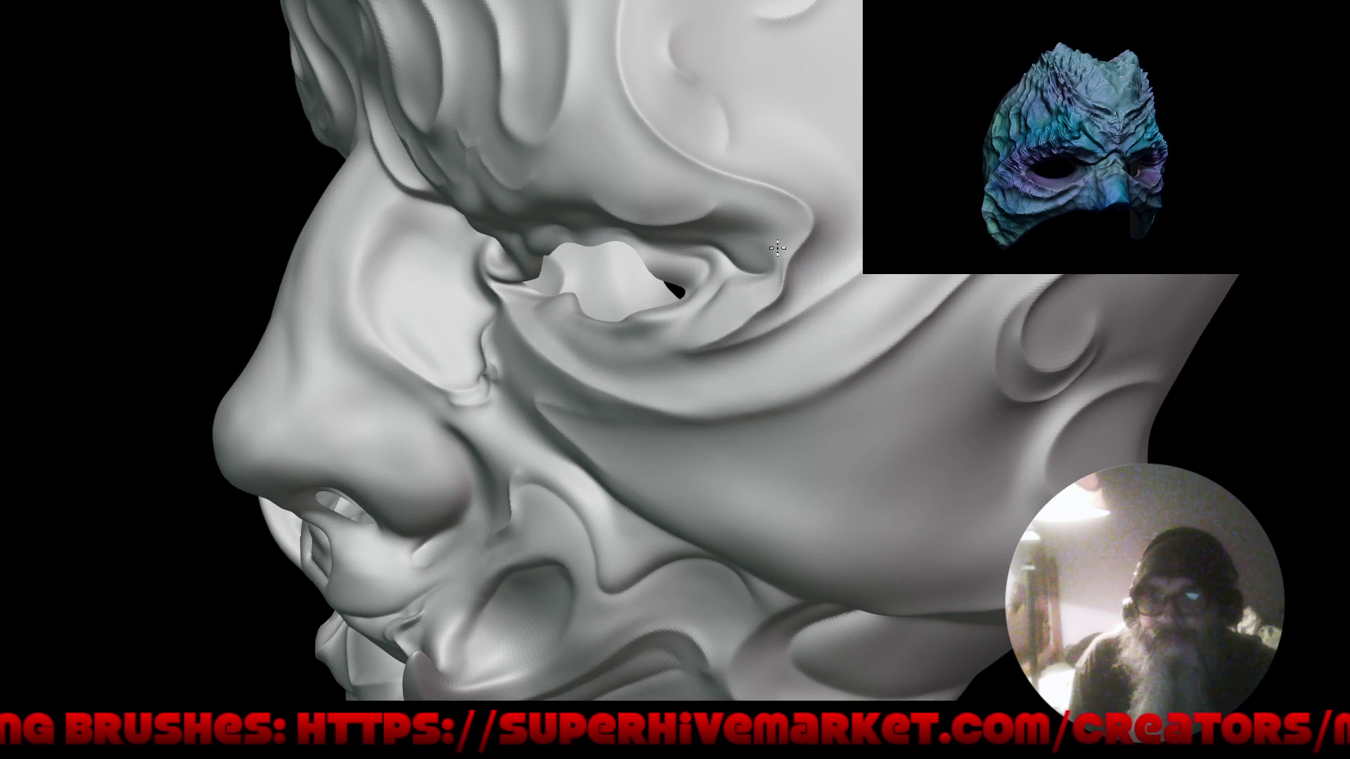
mouse_move(742, 216)
mouse_down()
mouse_move(707, 229)
mouse_move(636, 219)
mouse_move(678, 265)
mouse_move(788, 305)
mouse_up()
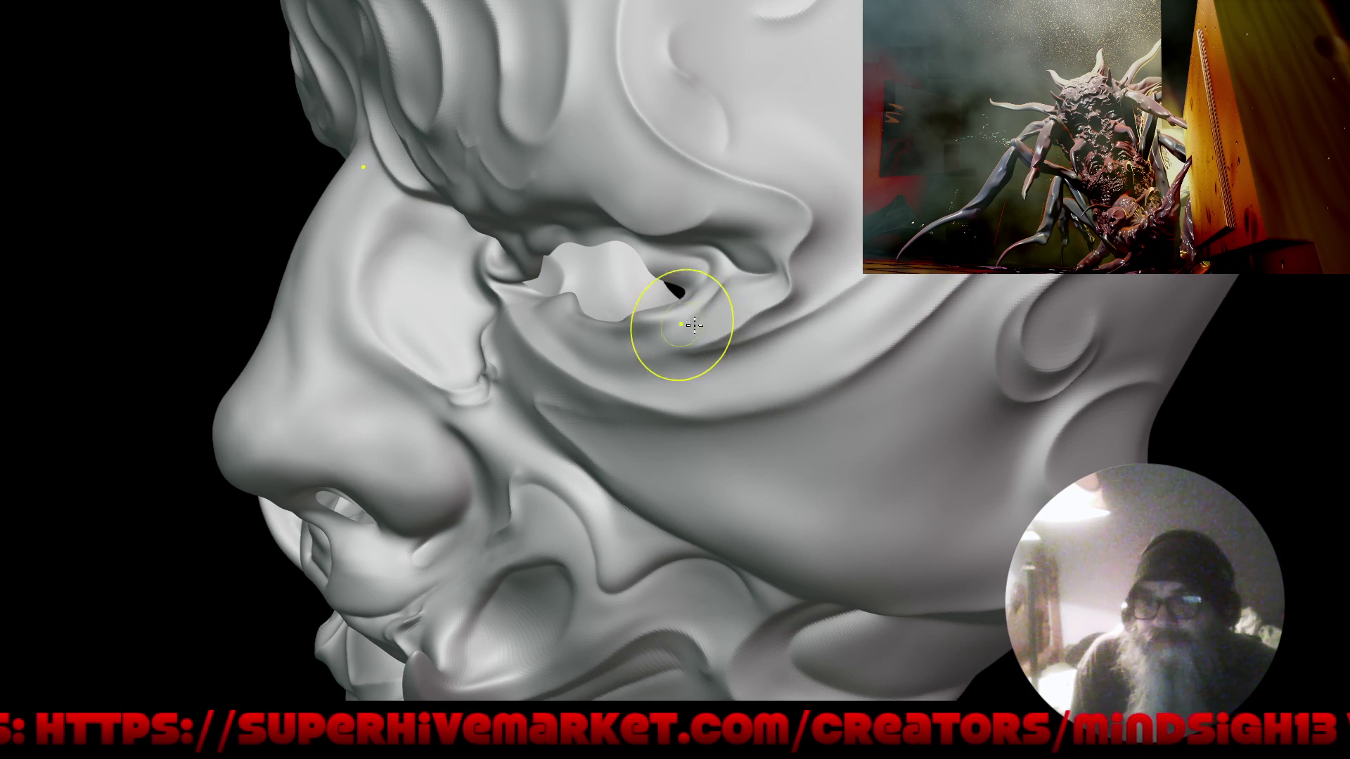
drag(745, 330, 713, 299)
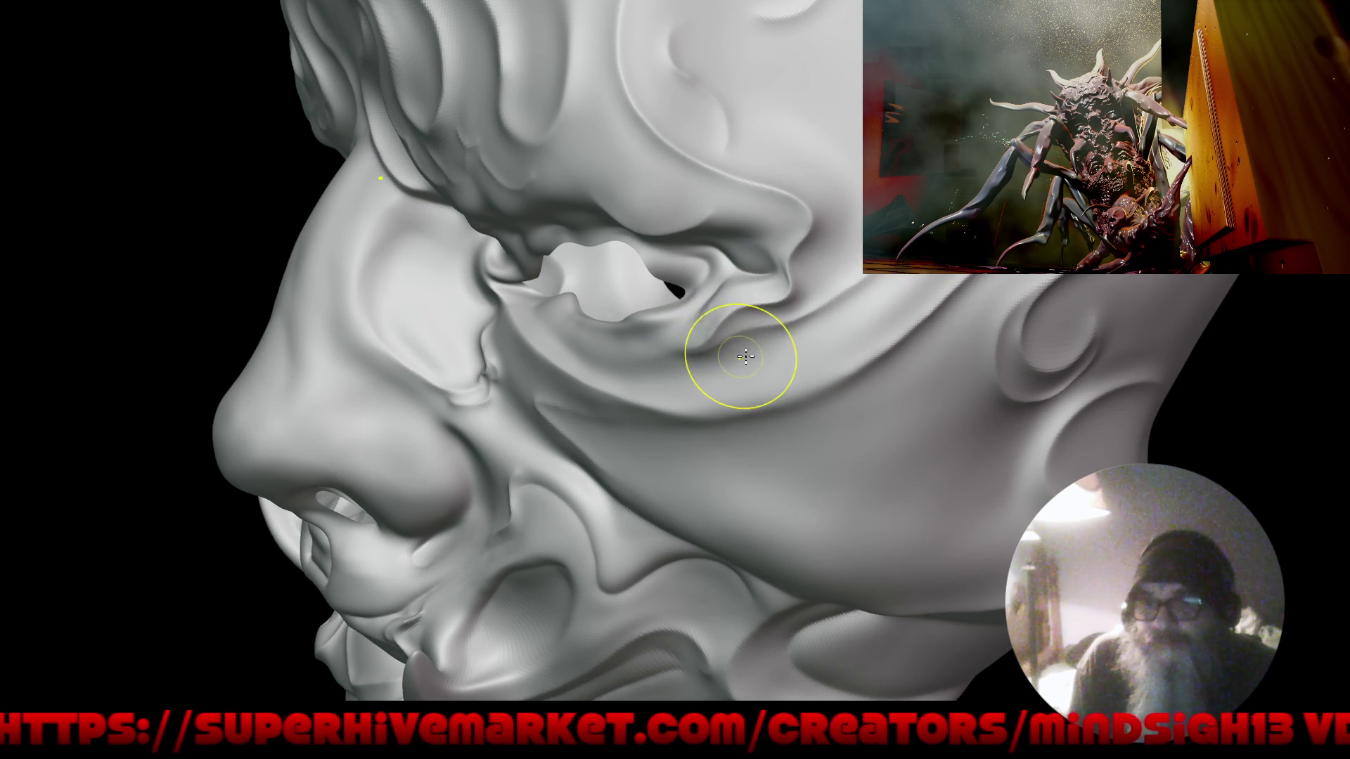
mouse_move(734, 307)
mouse_down()
mouse_move(703, 302)
mouse_move(747, 293)
mouse_move(711, 304)
mouse_up()
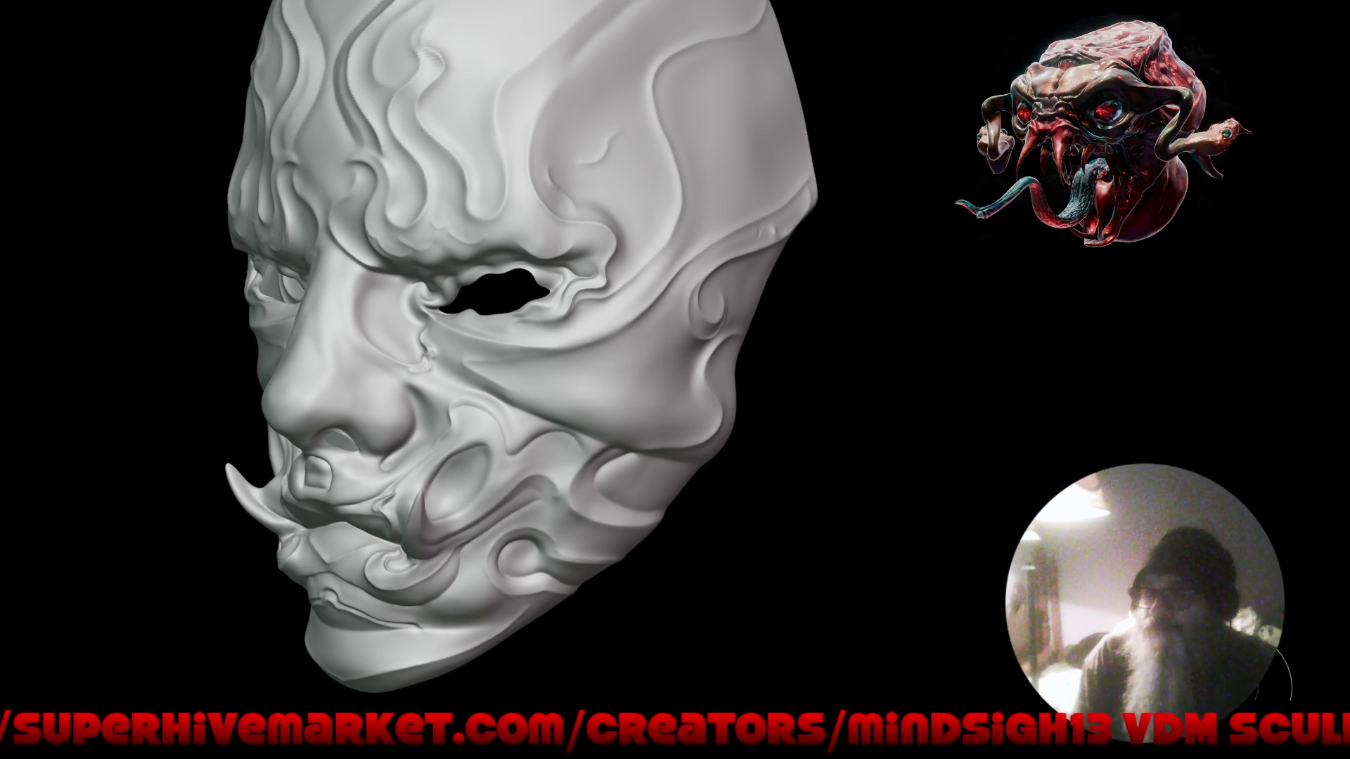
mouse_move(723, 392)
mouse_down()
mouse_move(701, 360)
mouse_move(717, 323)
mouse_up()
Stroke the right temple, then enlarge and shape both mirrored tusks at the mouth.
drag(637, 313, 626, 232)
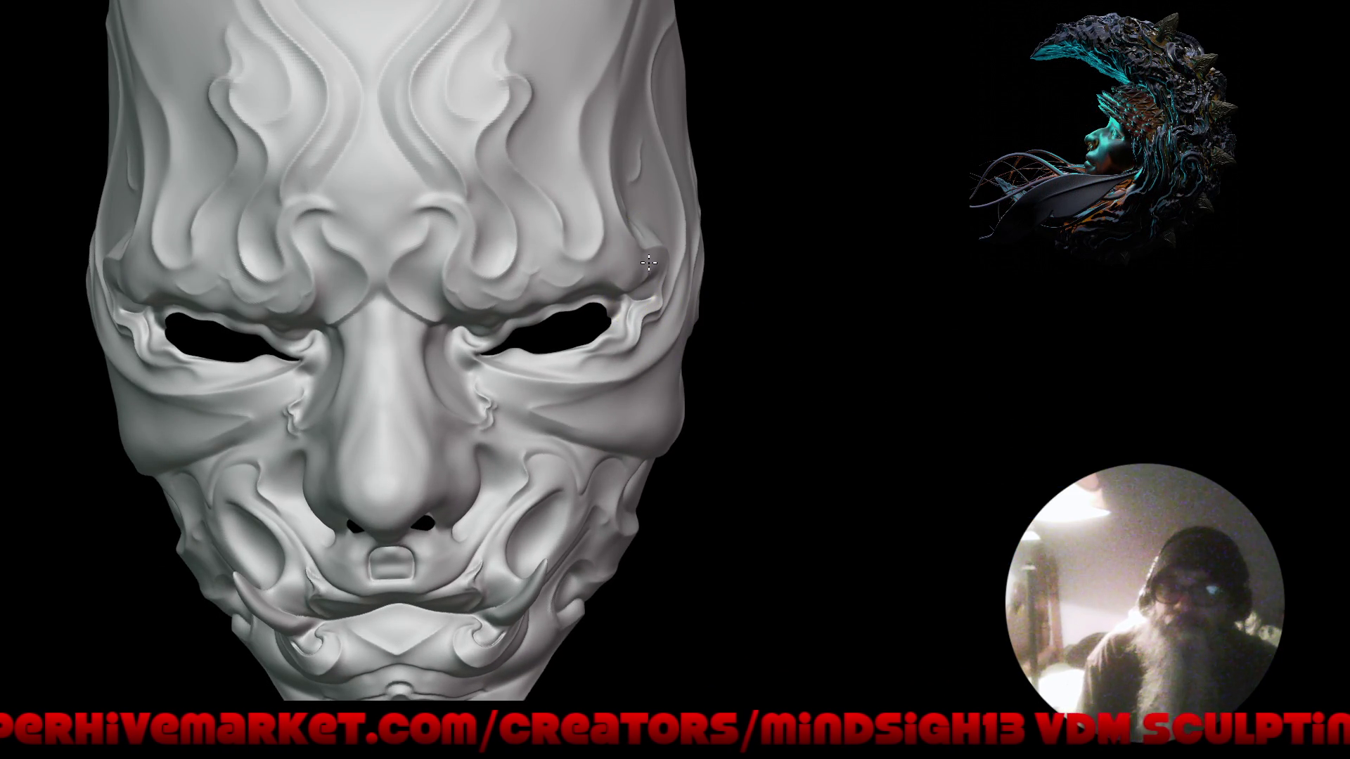
key(f)
mouse_move(601, 327)
mouse_down()
mouse_move(508, 384)
mouse_move(635, 395)
mouse_move(724, 365)
mouse_move(619, 293)
mouse_move(592, 363)
mouse_up()
mouse_move(592, 363)
ctrl+right_down()
mouse_move(630, 310)
mouse_move(599, 333)
ctrl+right_up()
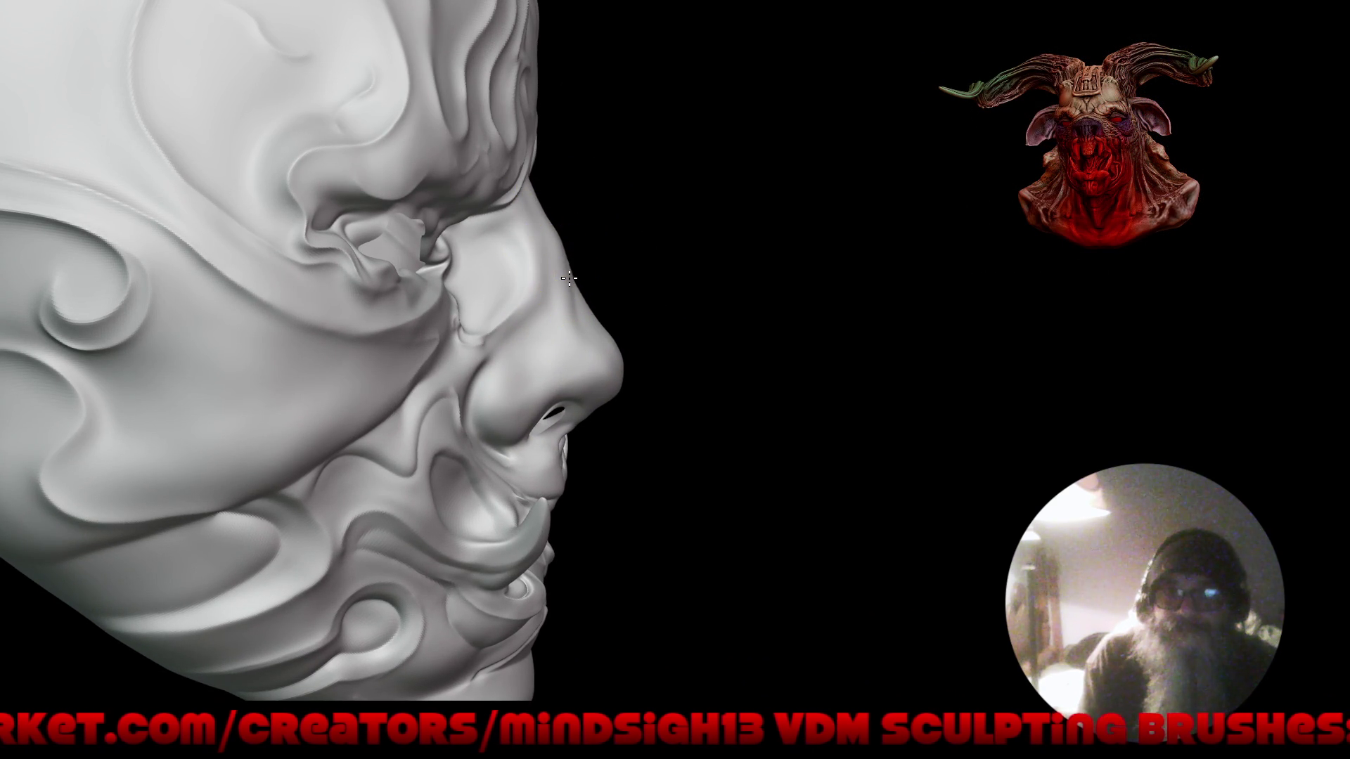
mouse_move(572, 195)
ctrl+right_down()
mouse_move(558, 310)
mouse_move(718, 323)
mouse_move(732, 379)
mouse_move(651, 363)
mouse_move(479, 408)
ctrl+right_up()
drag(479, 408, 513, 408)
mouse_move(526, 422)
right_down()
mouse_move(505, 340)
mouse_move(467, 372)
right_up()
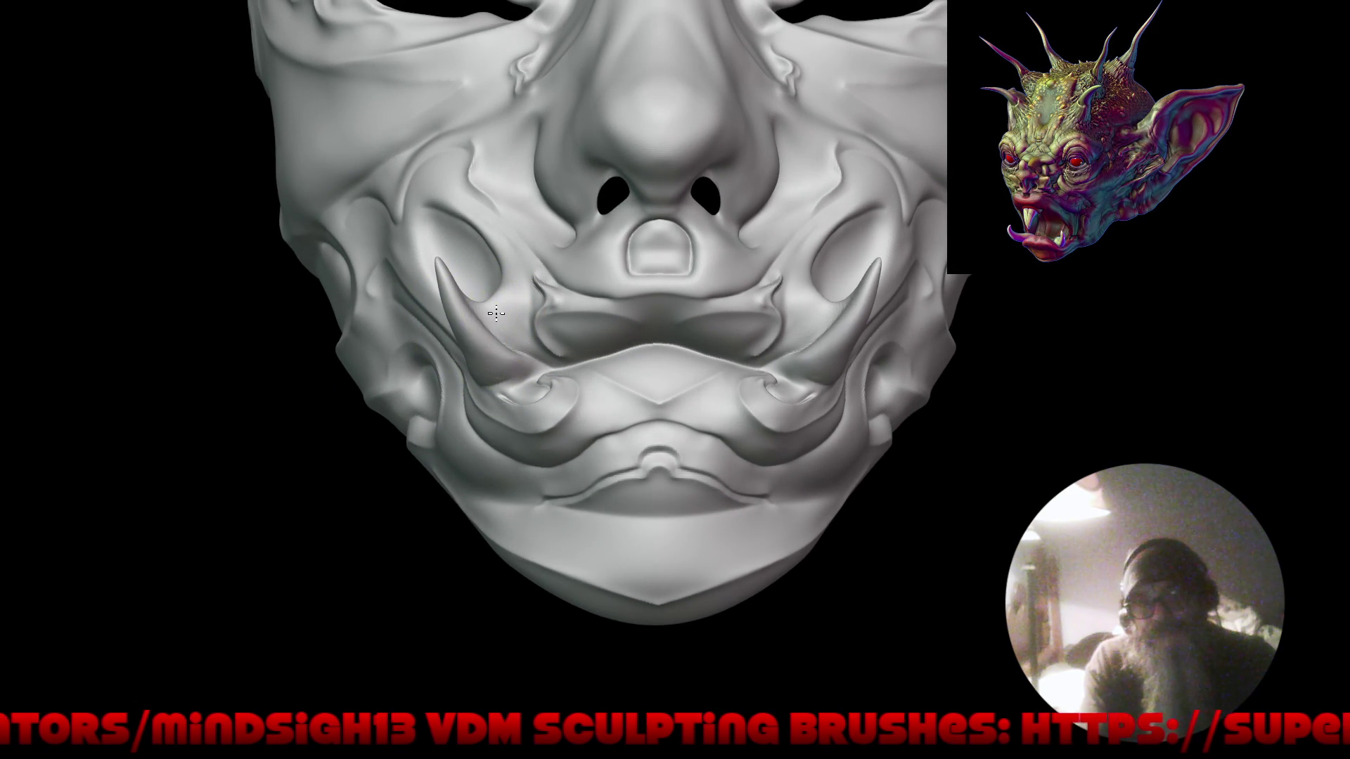
right_drag(507, 349, 719, 411)
mouse_move(801, 386)
mouse_down()
mouse_move(829, 373)
mouse_move(808, 383)
mouse_up()
scroll(485, 320, up, 2)
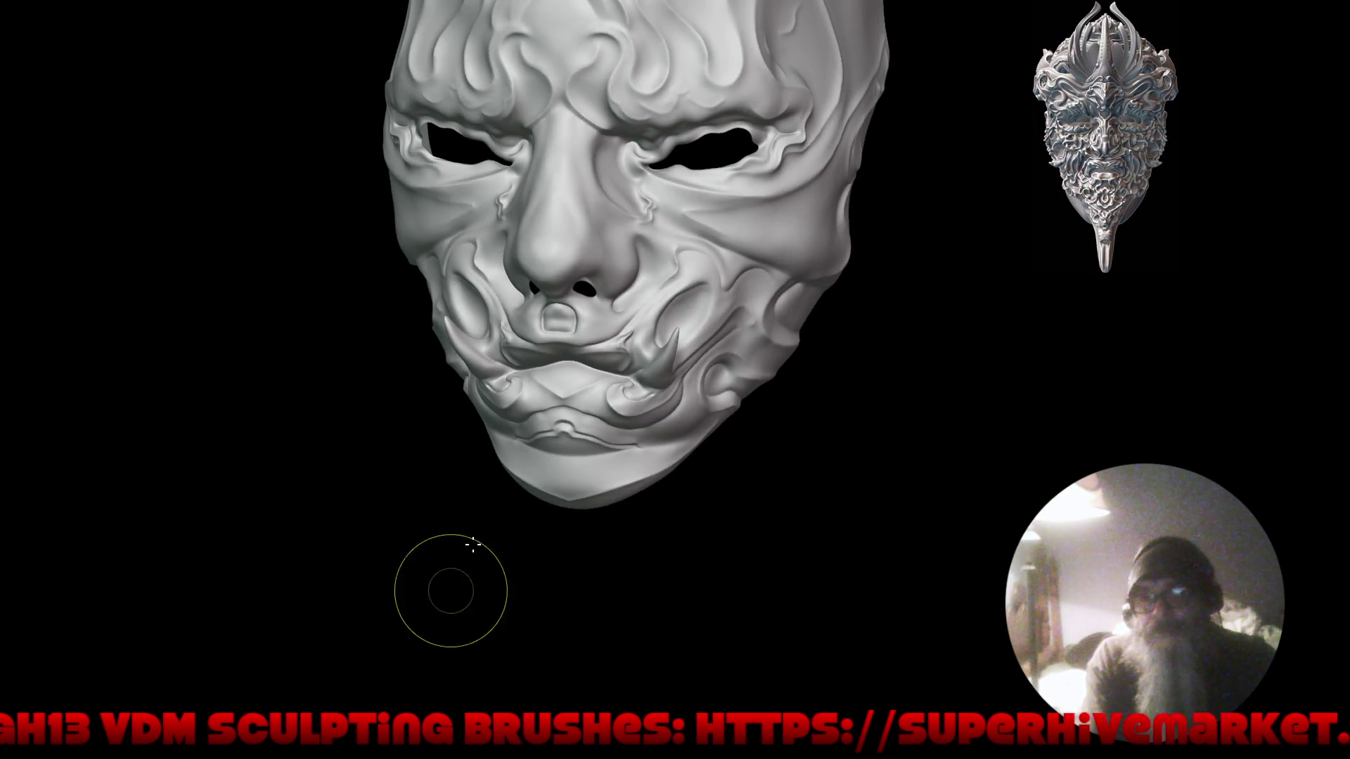
mouse_move(446, 587)
mouse_down()
mouse_move(556, 464)
mouse_move(589, 536)
mouse_up()
middle_drag(589, 536, 573, 513)
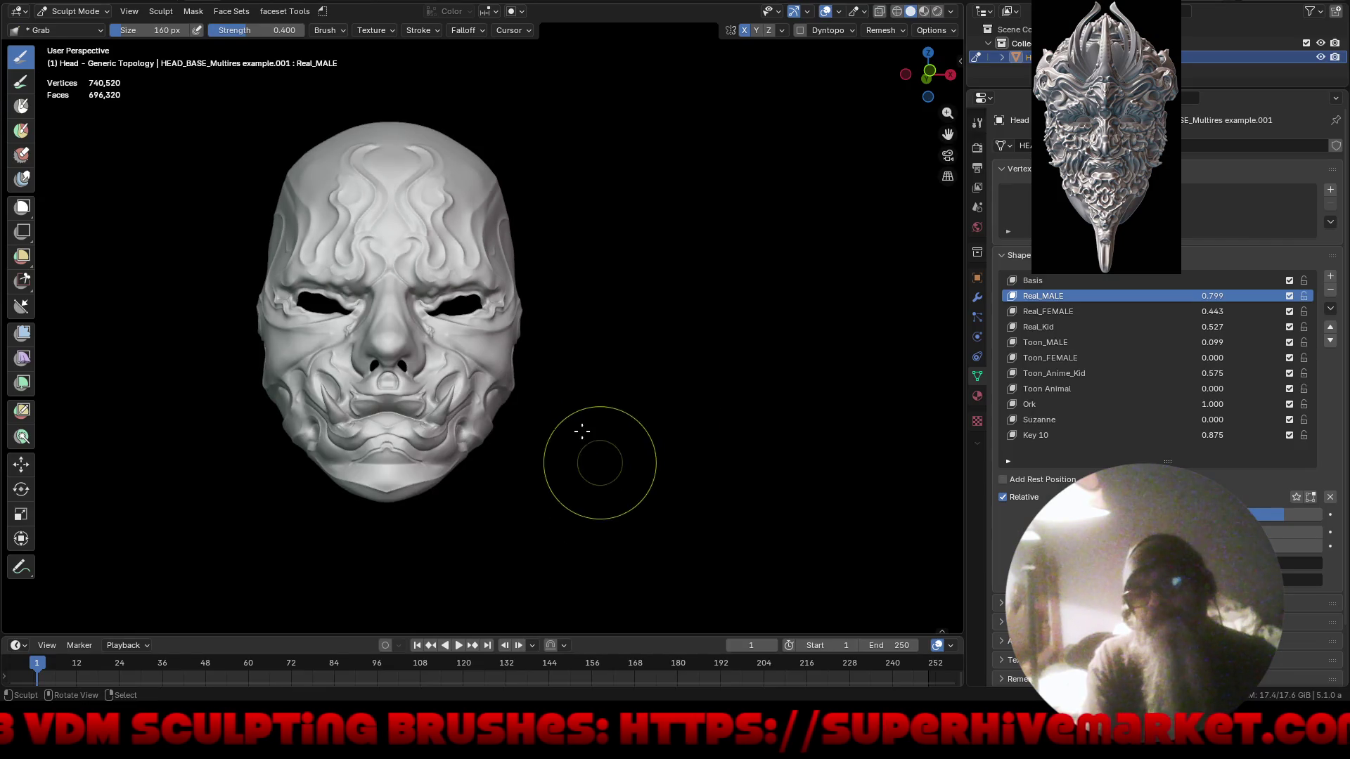
mouse_move(582, 431)
middle_down()
mouse_move(699, 434)
mouse_move(597, 443)
mouse_move(750, 424)
mouse_move(591, 415)
mouse_move(577, 380)
mouse_move(633, 394)
middle_up()
scroll(633, 394, up, 2)
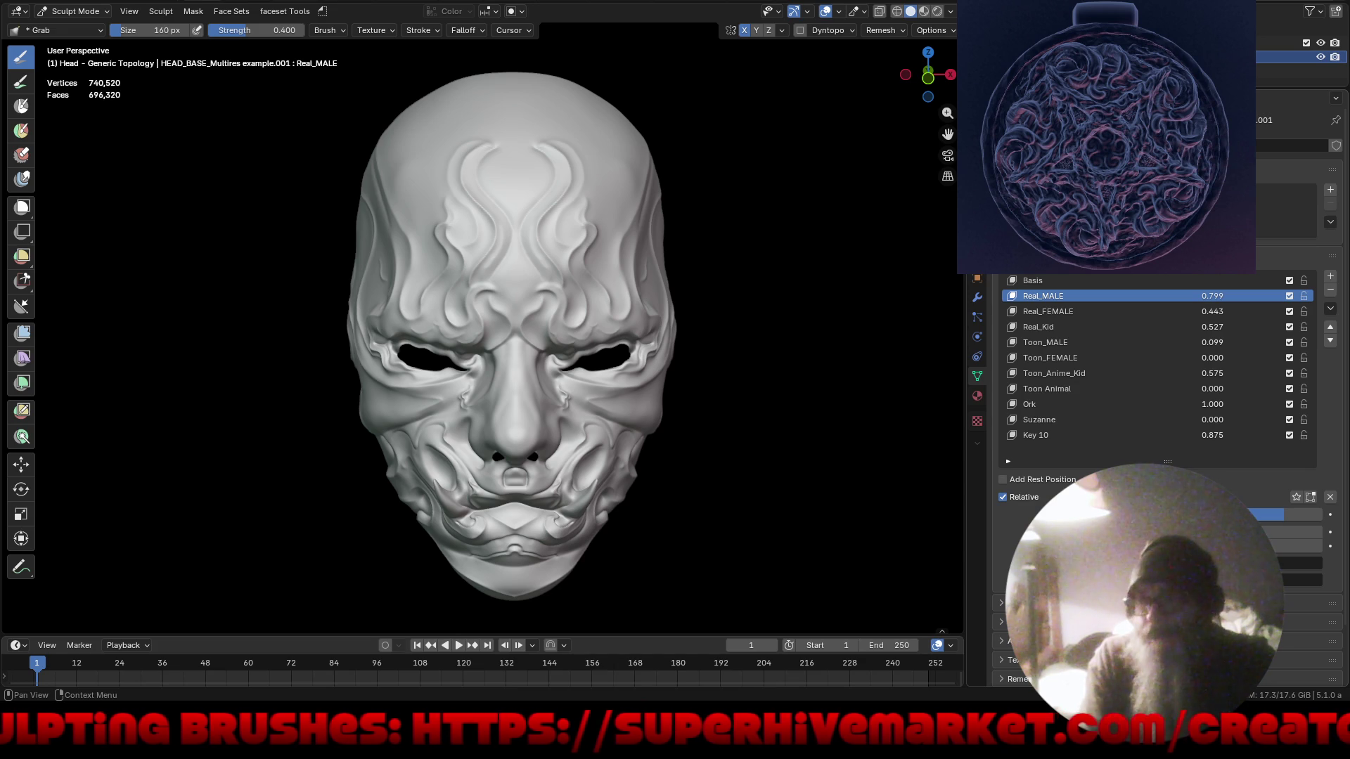
Solo each shape key in turn: Real_MALE, Basis, Real_FEMALE, Real_Kid, Toon_MALE, Toon_FEMALE.
click(1297, 497)
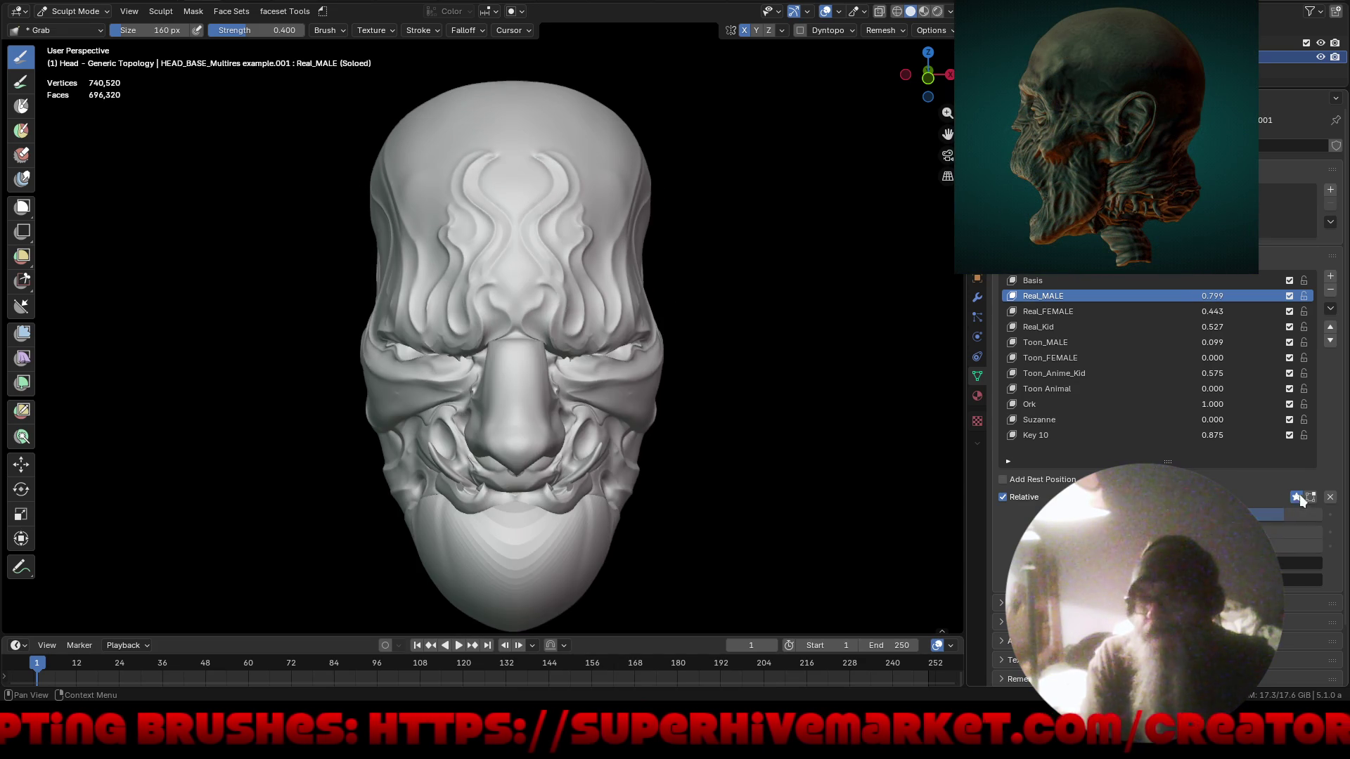
click(1056, 281)
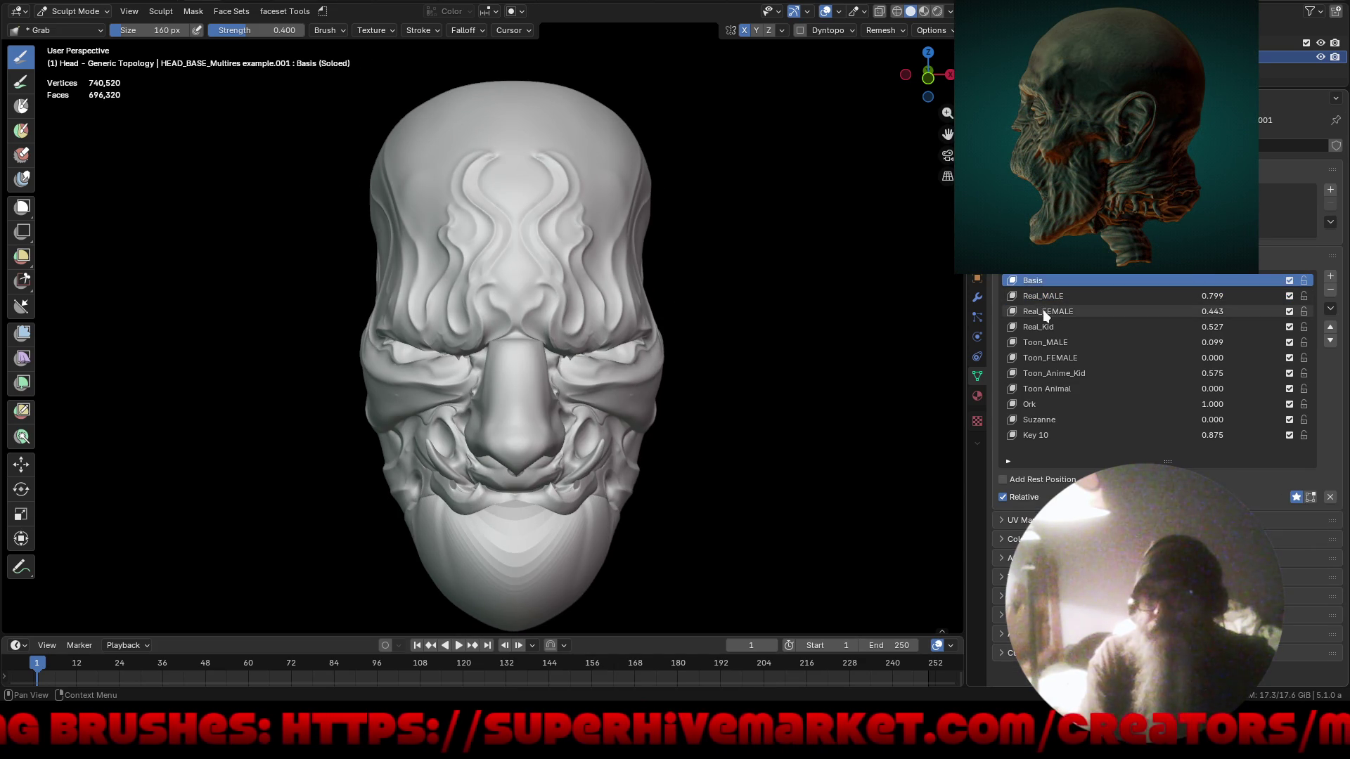
click(1045, 312)
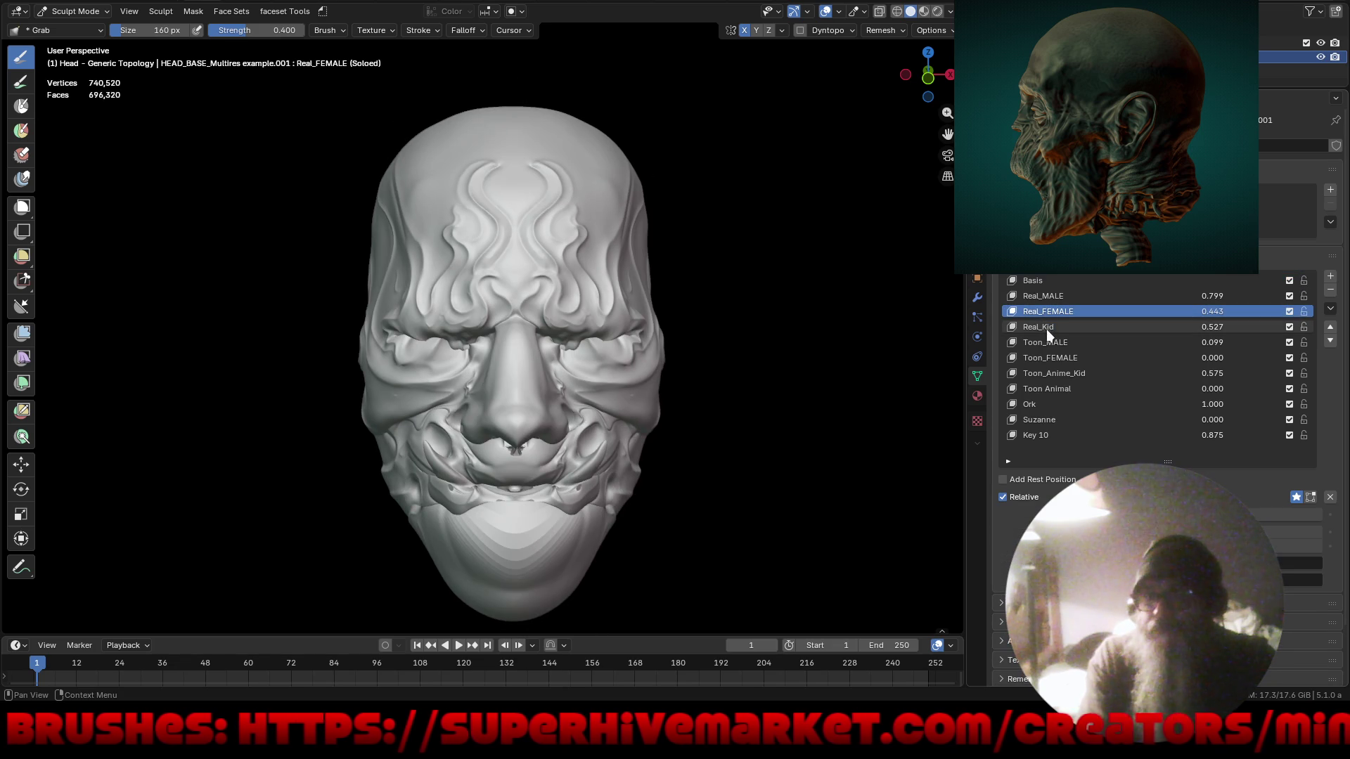
click(1048, 327)
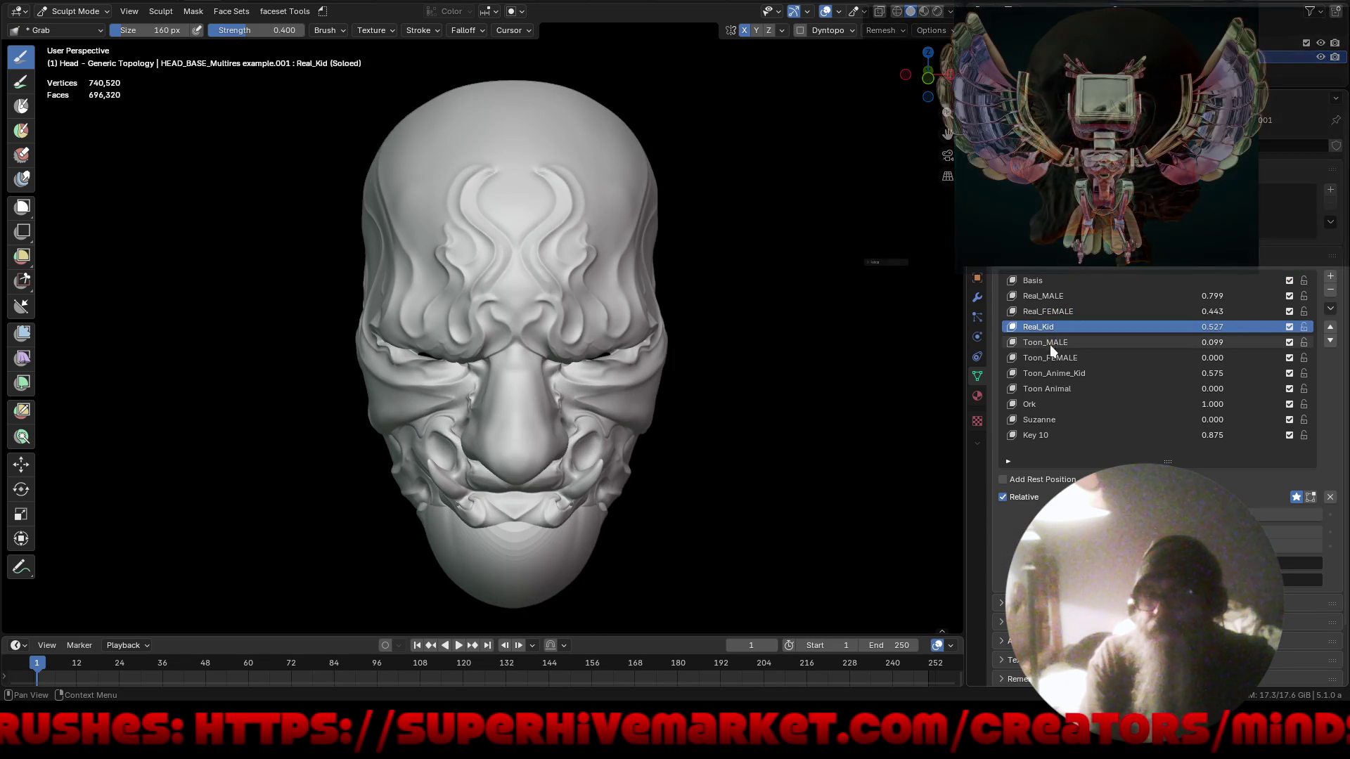
click(1049, 344)
click(1062, 359)
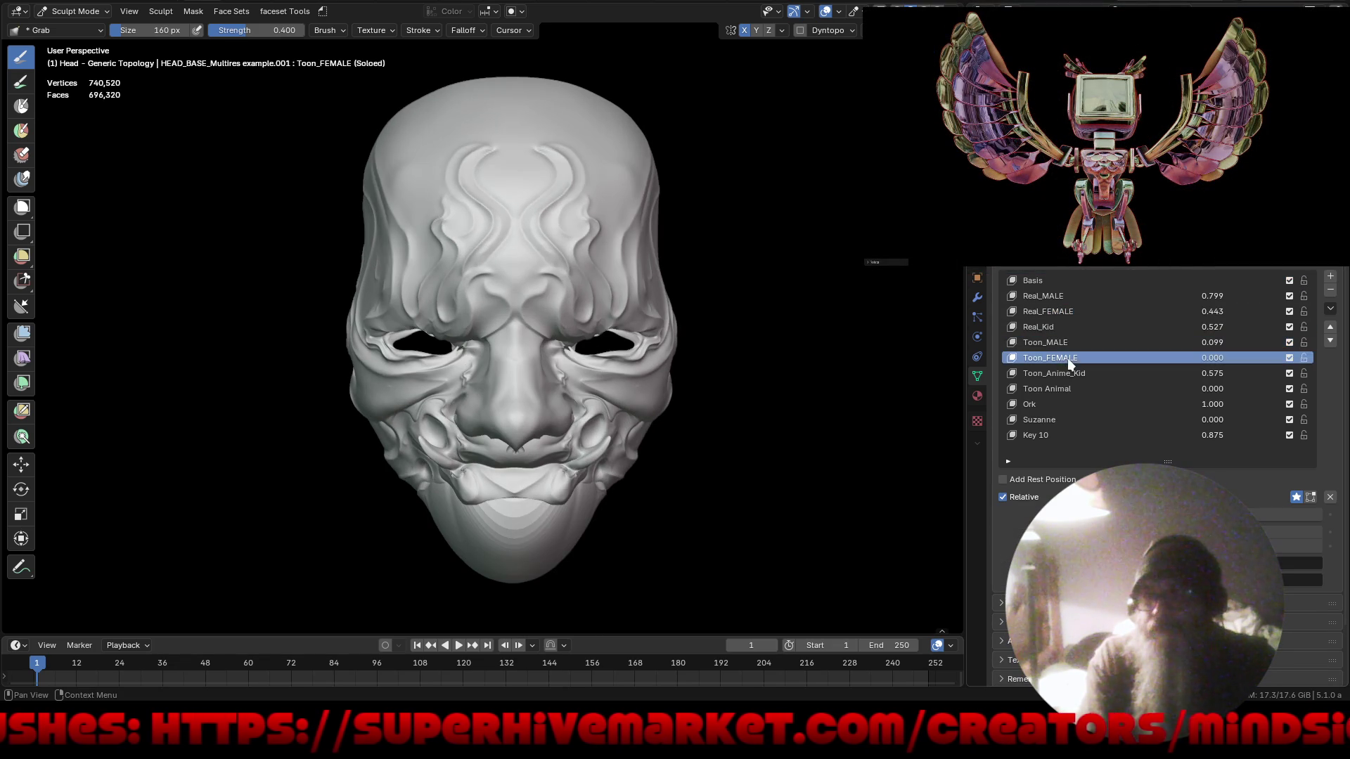
Step back through the selections until only the Basis shape key is soloed.
key(ctrl+z)
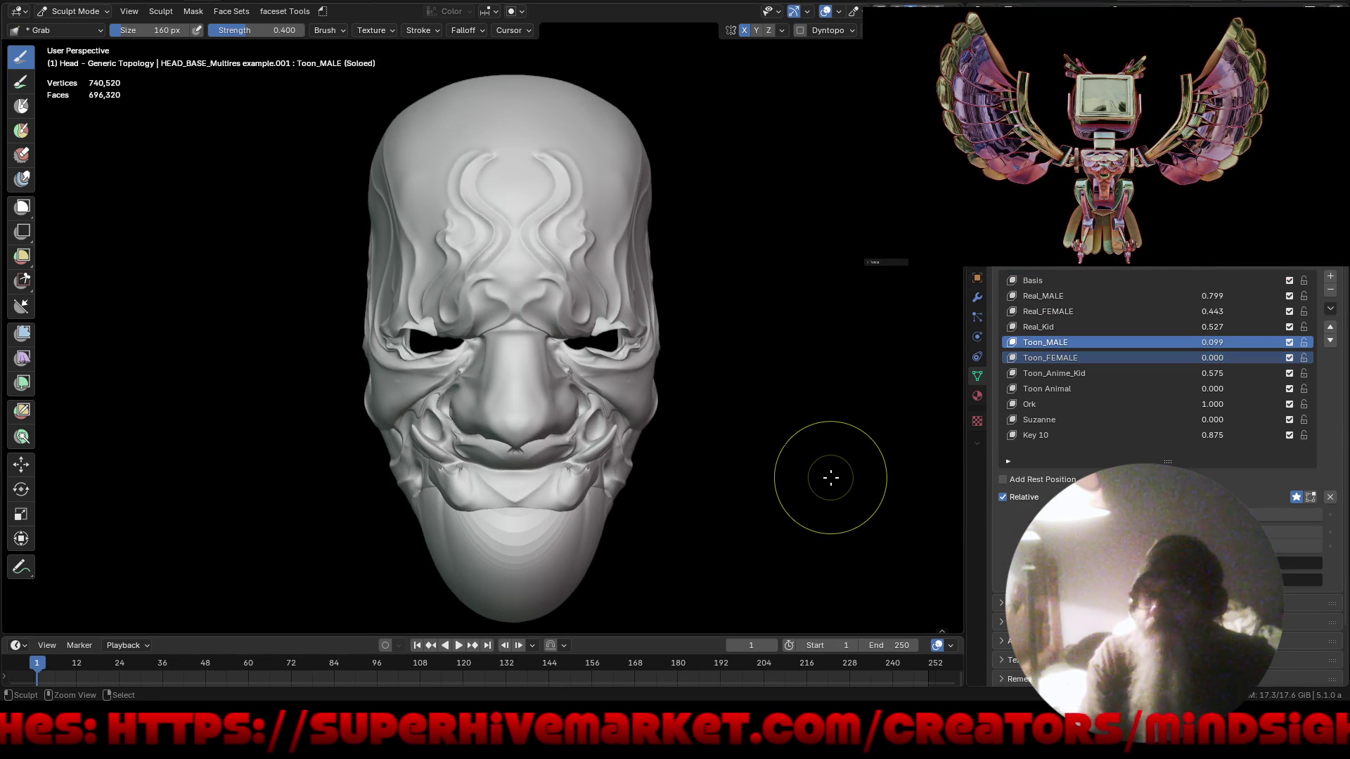
key(ctrl+z)
key(ctrl+z)
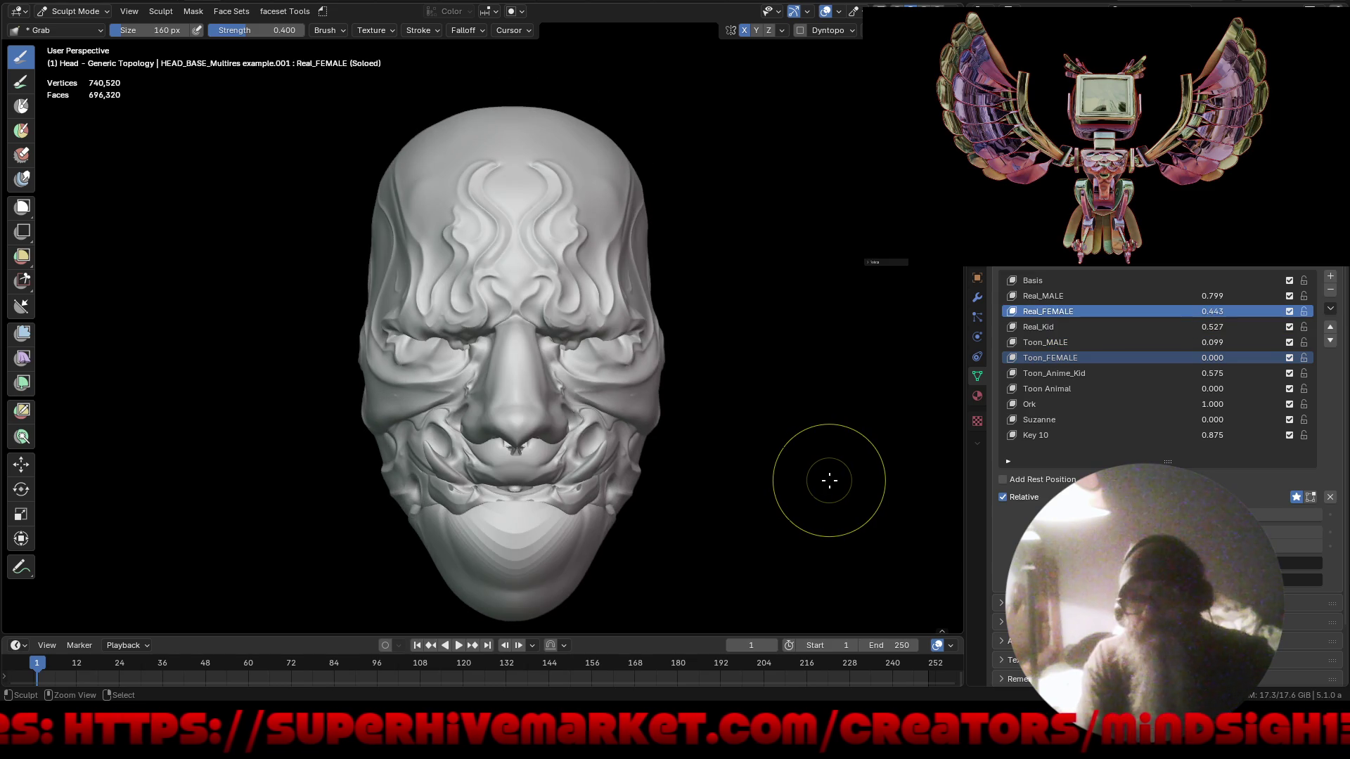
key(ctrl+z)
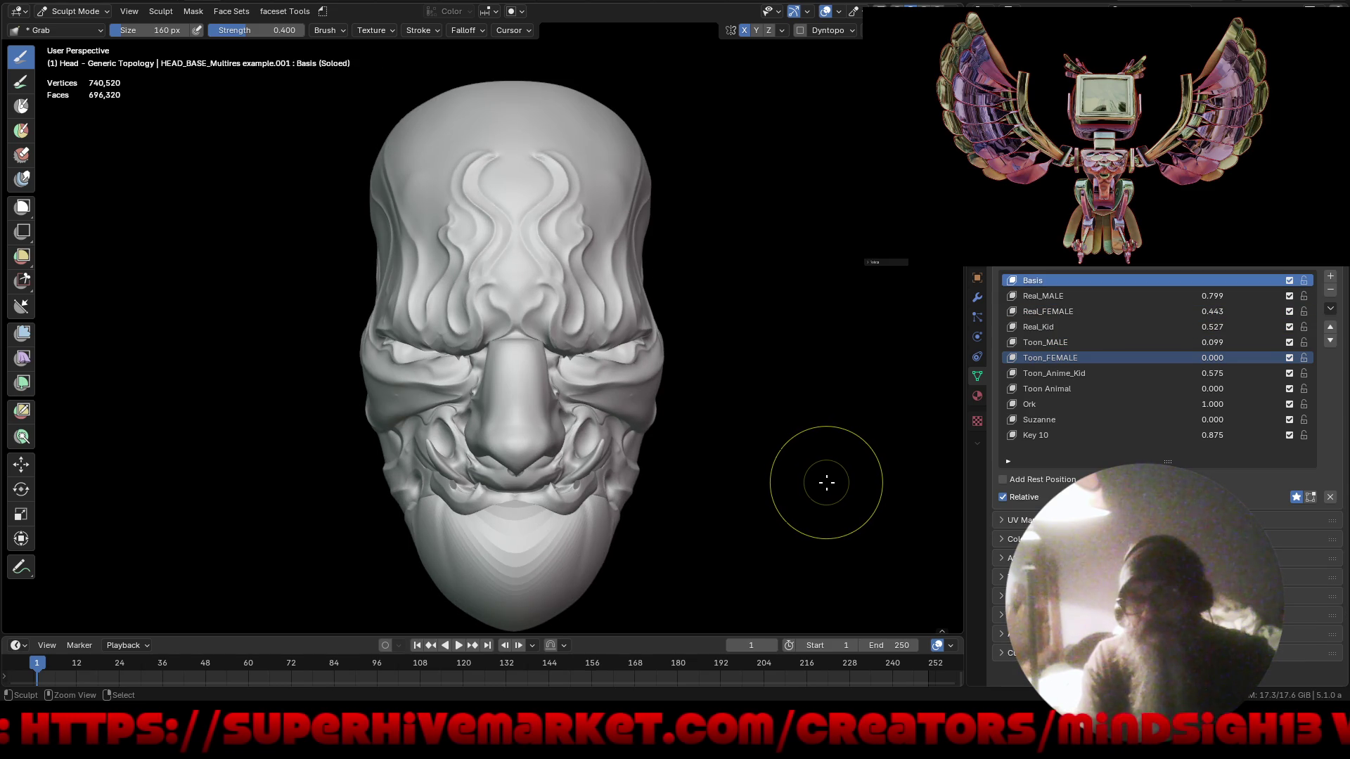
key(ctrl+z)
key(ctrl+z)
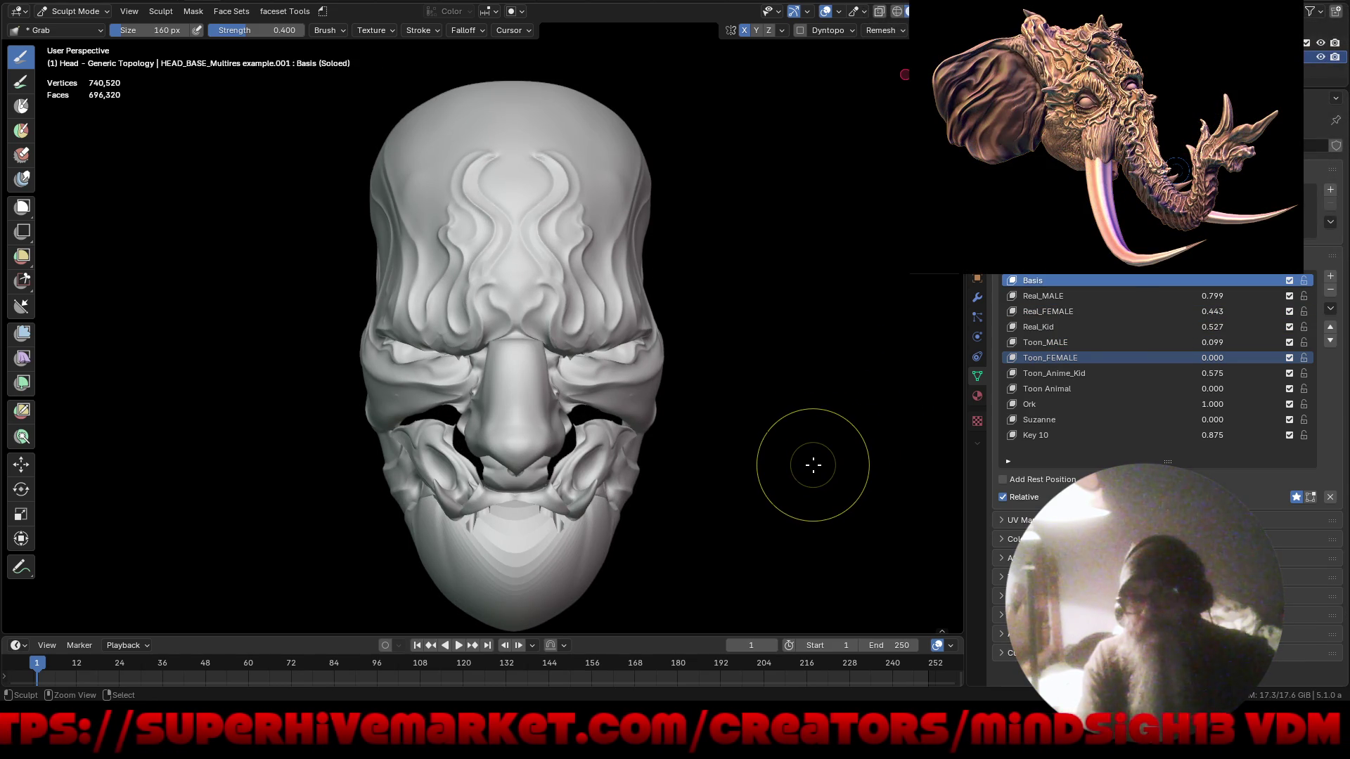
mouse_move(812, 460)
middle_down()
mouse_move(893, 467)
mouse_move(573, 458)
mouse_move(618, 452)
mouse_move(552, 385)
mouse_move(669, 416)
middle_up()
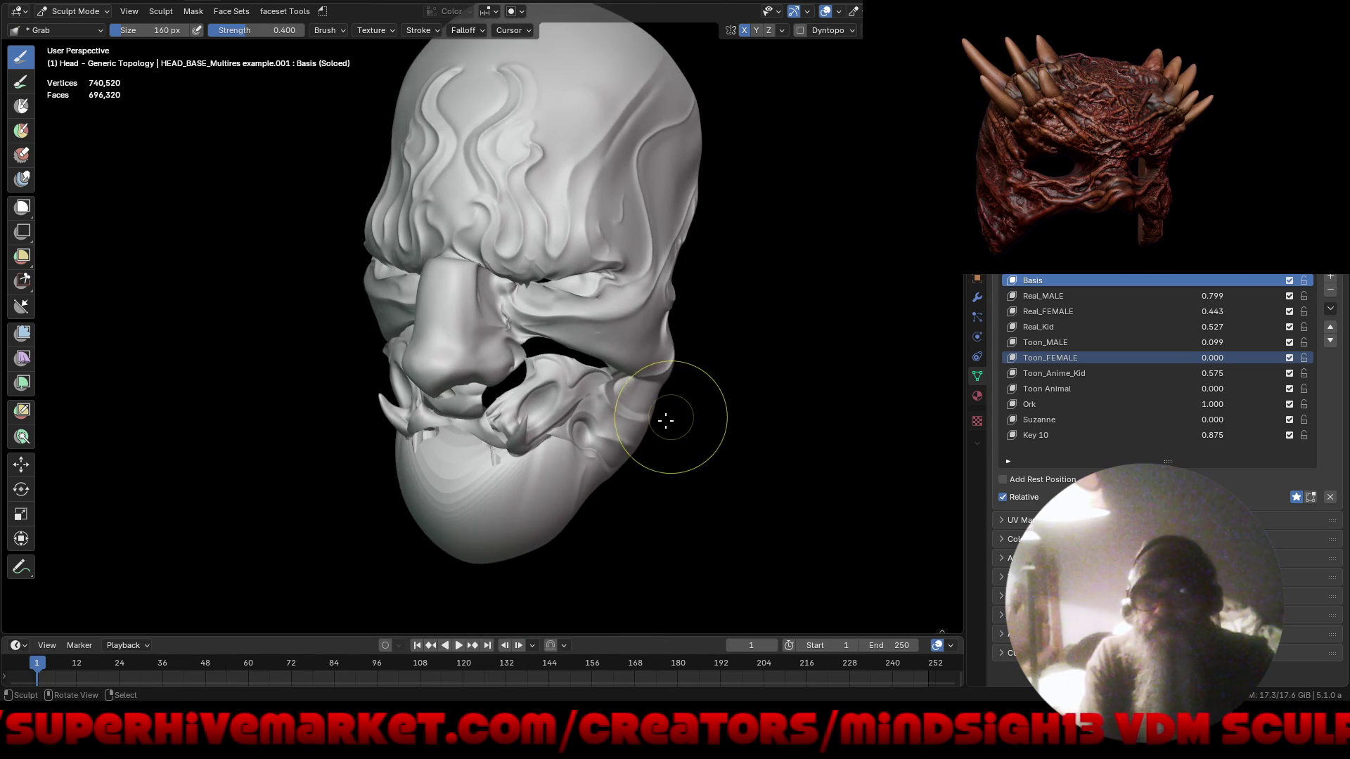
Turn Solo off to blend all shape keys and undo the torn mouth geometry.
click(1296, 497)
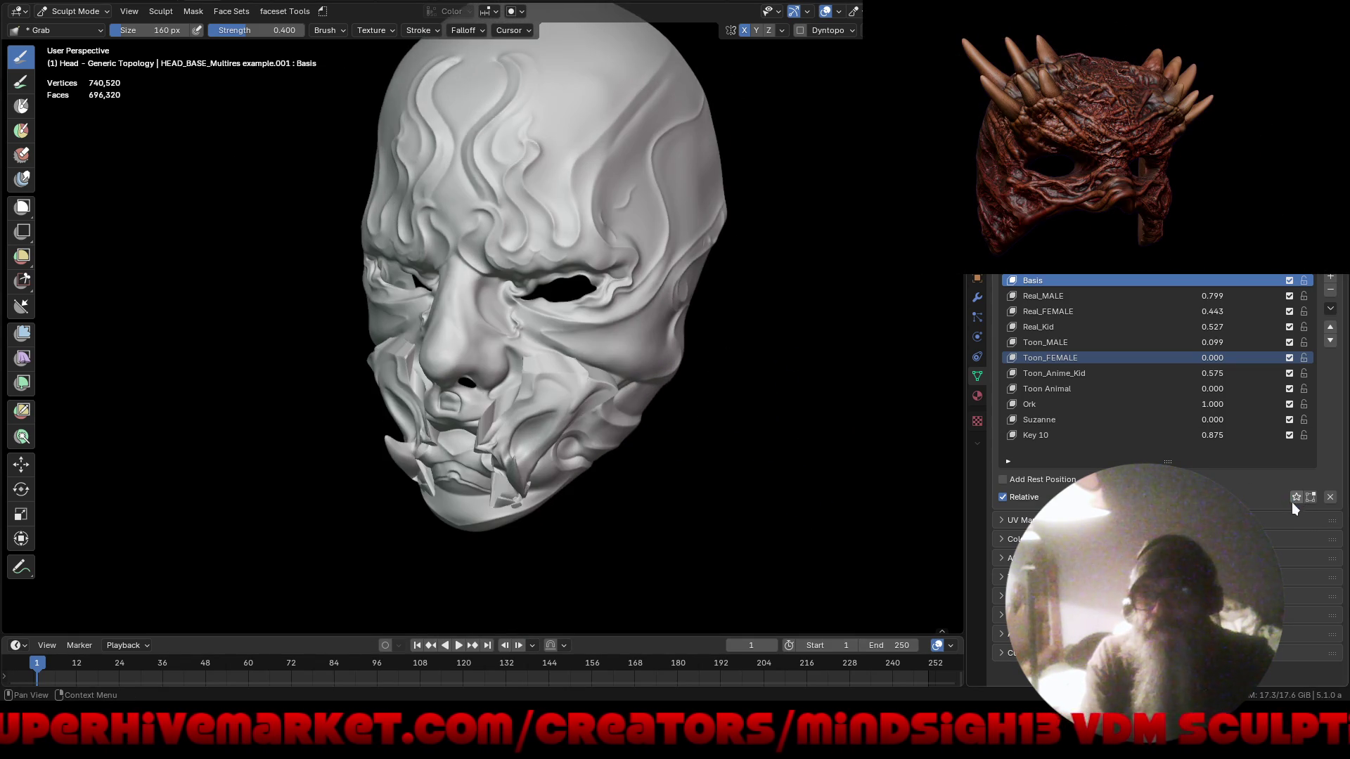
key(ctrl+z)
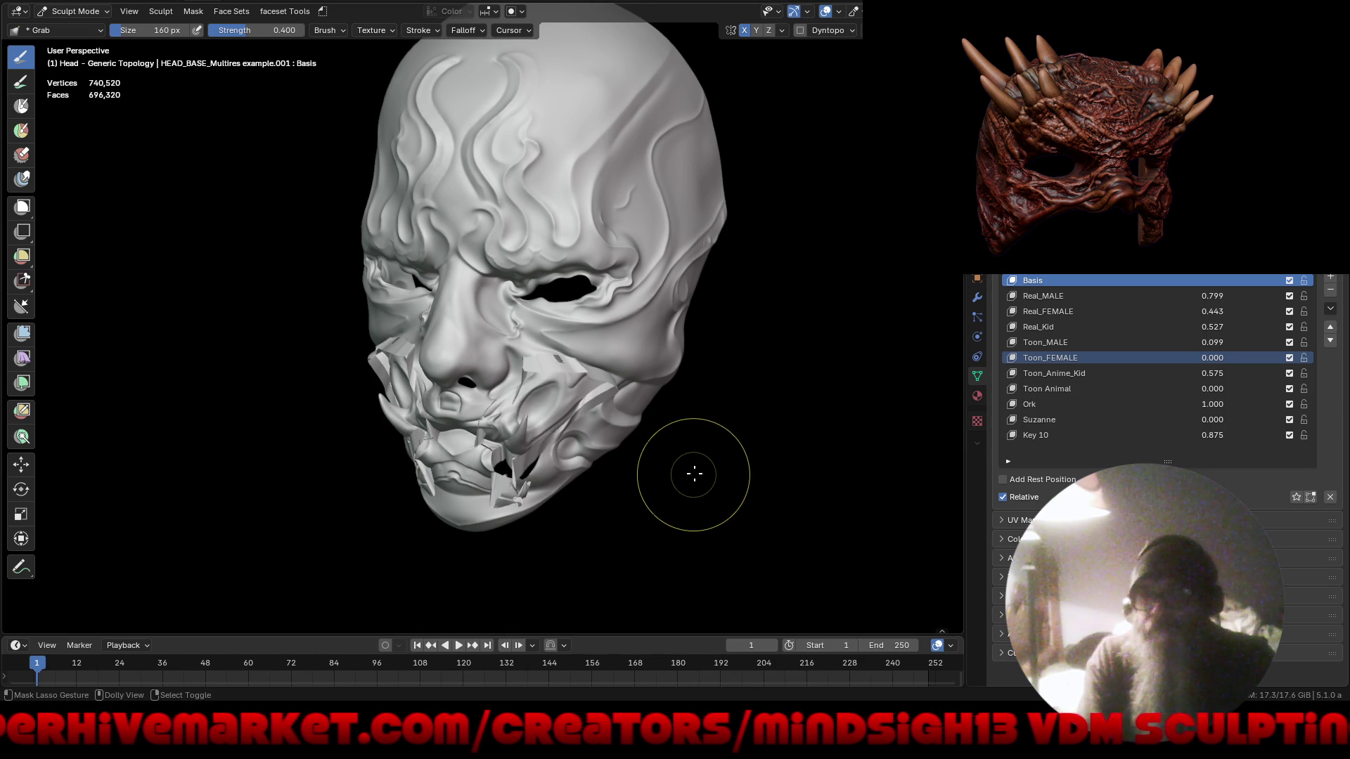
mouse_move(674, 477)
middle_down()
mouse_move(754, 453)
mouse_move(750, 477)
middle_up()
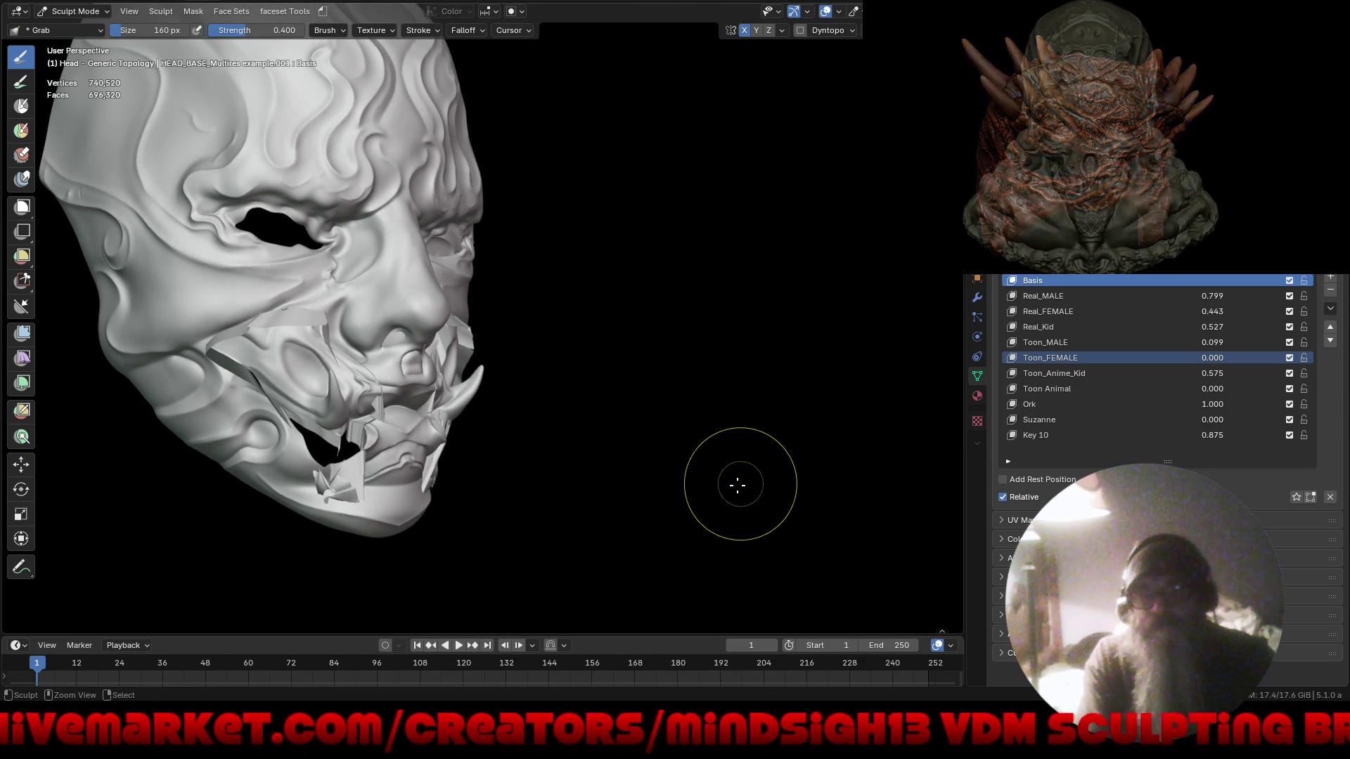
key(ctrl+z)
key(ctrl+z)
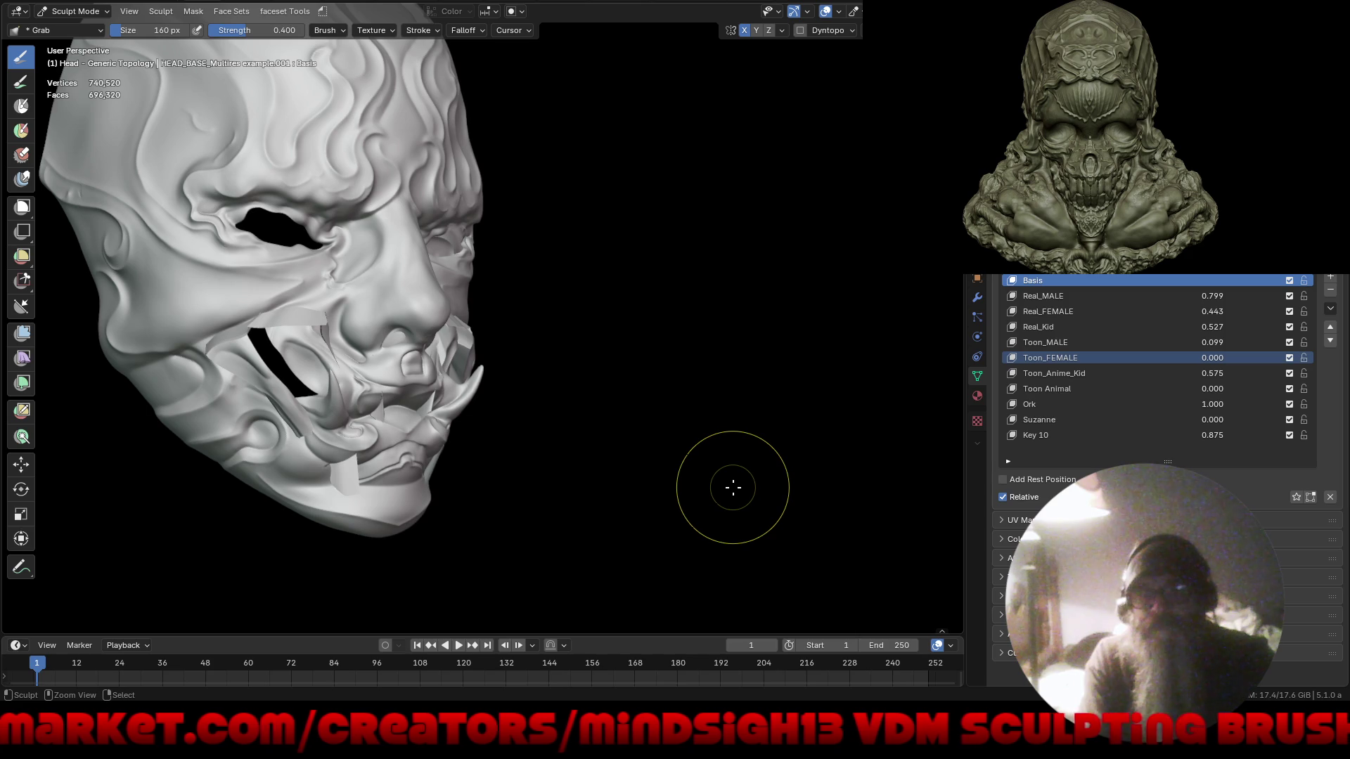
key(ctrl+z)
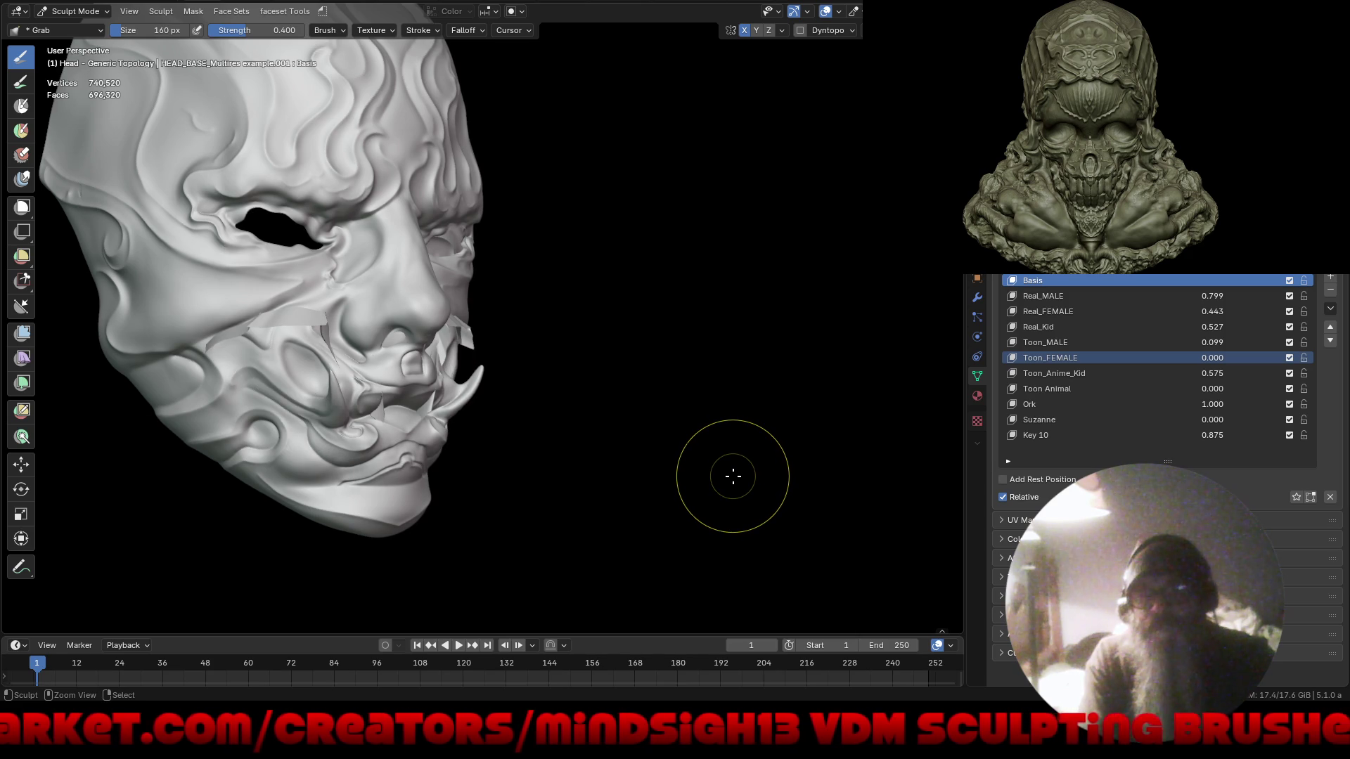
middle_drag(735, 470, 675, 466)
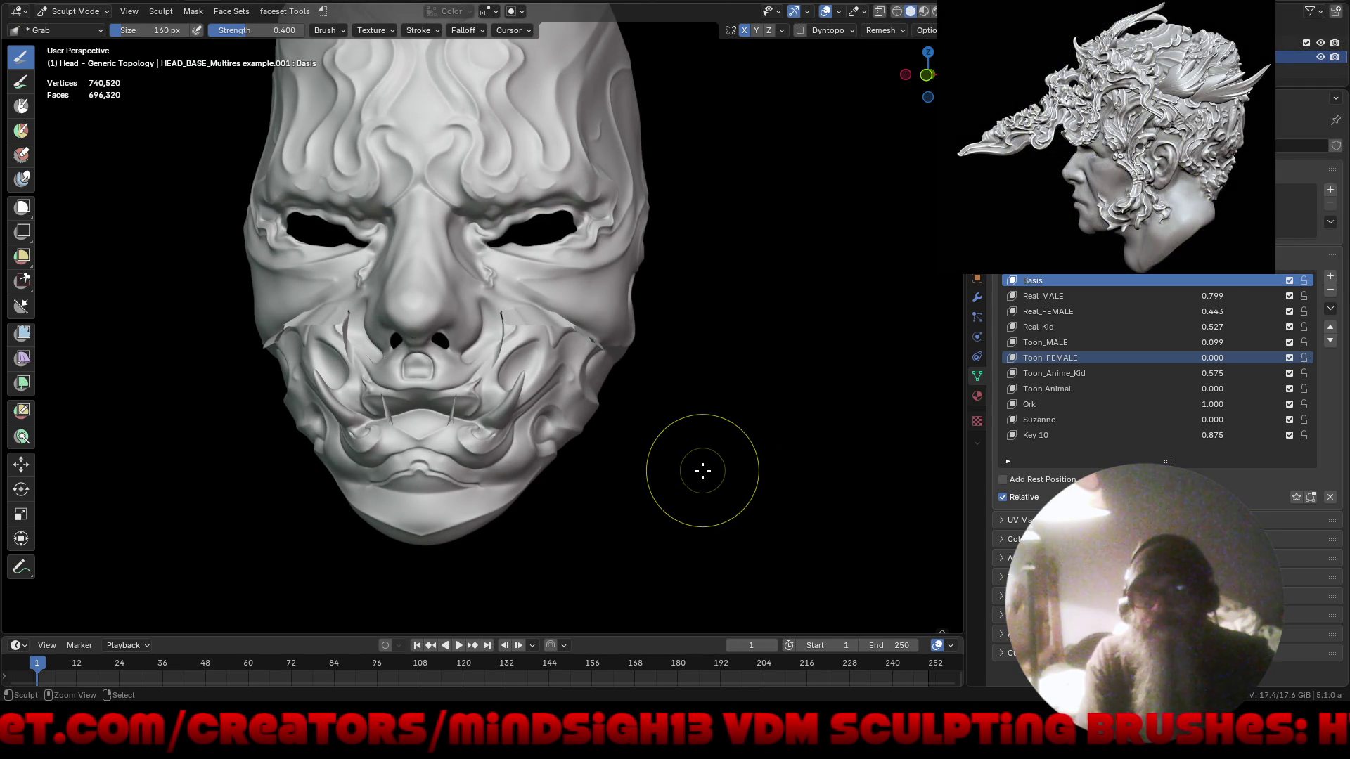
middle_drag(702, 453, 735, 545)
Open a recent mask file, discarding the unsaved changes to Alien_Mask3.blend.
key(F4)
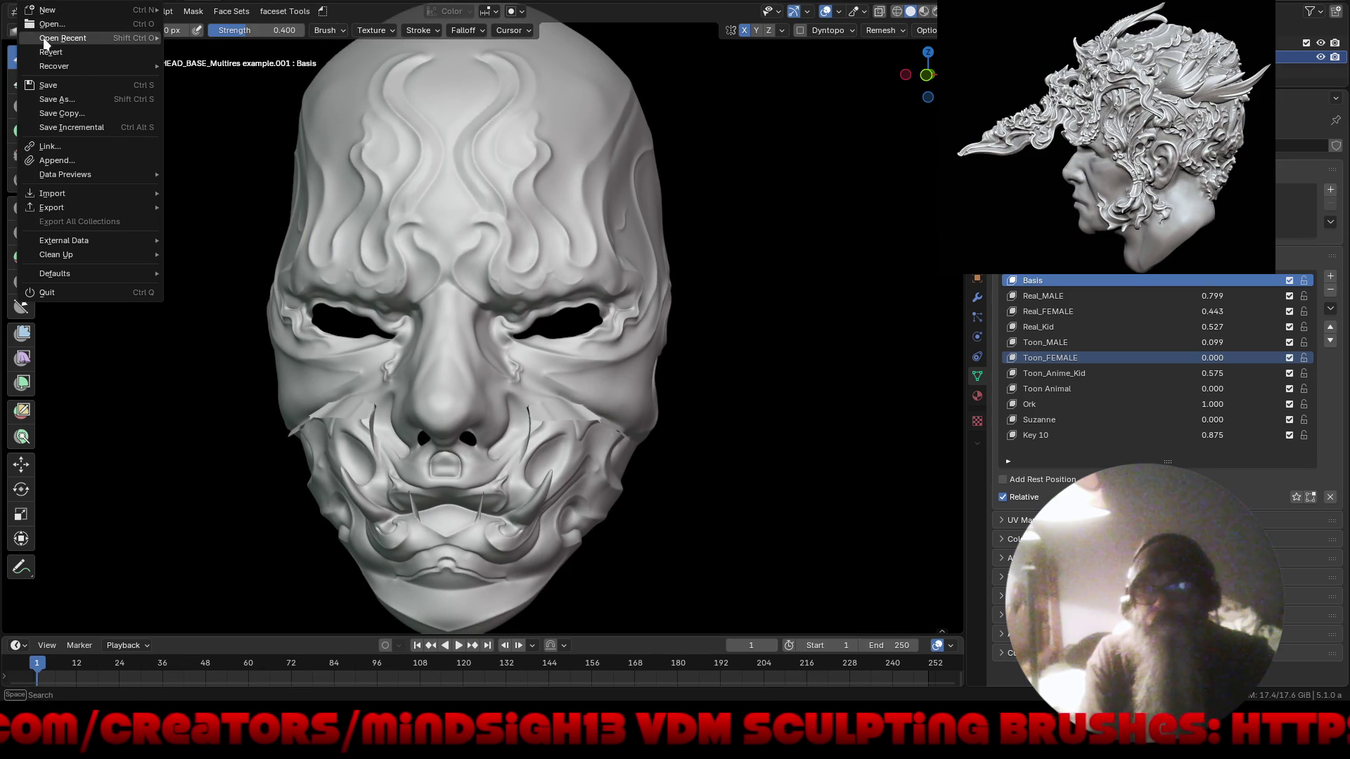
mouse_move(140, 38)
click(226, 38)
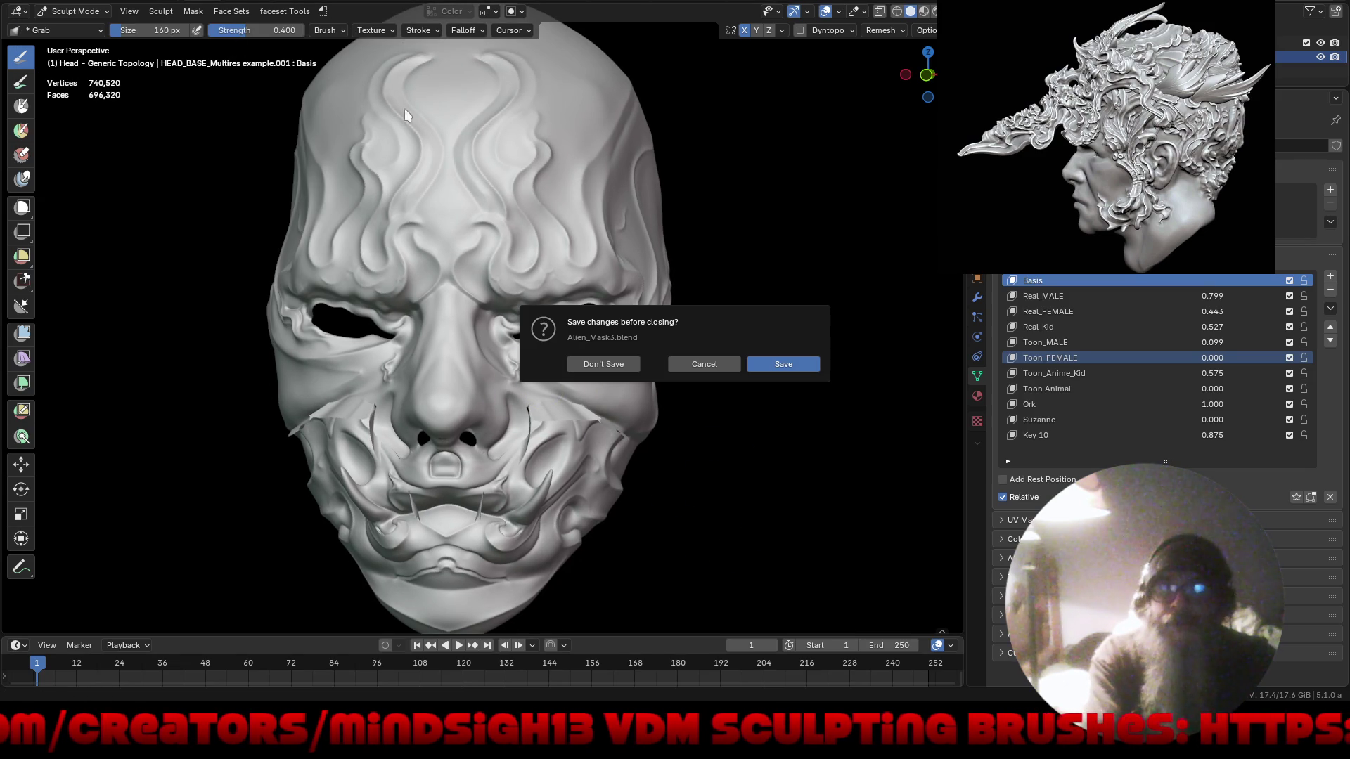
click(623, 365)
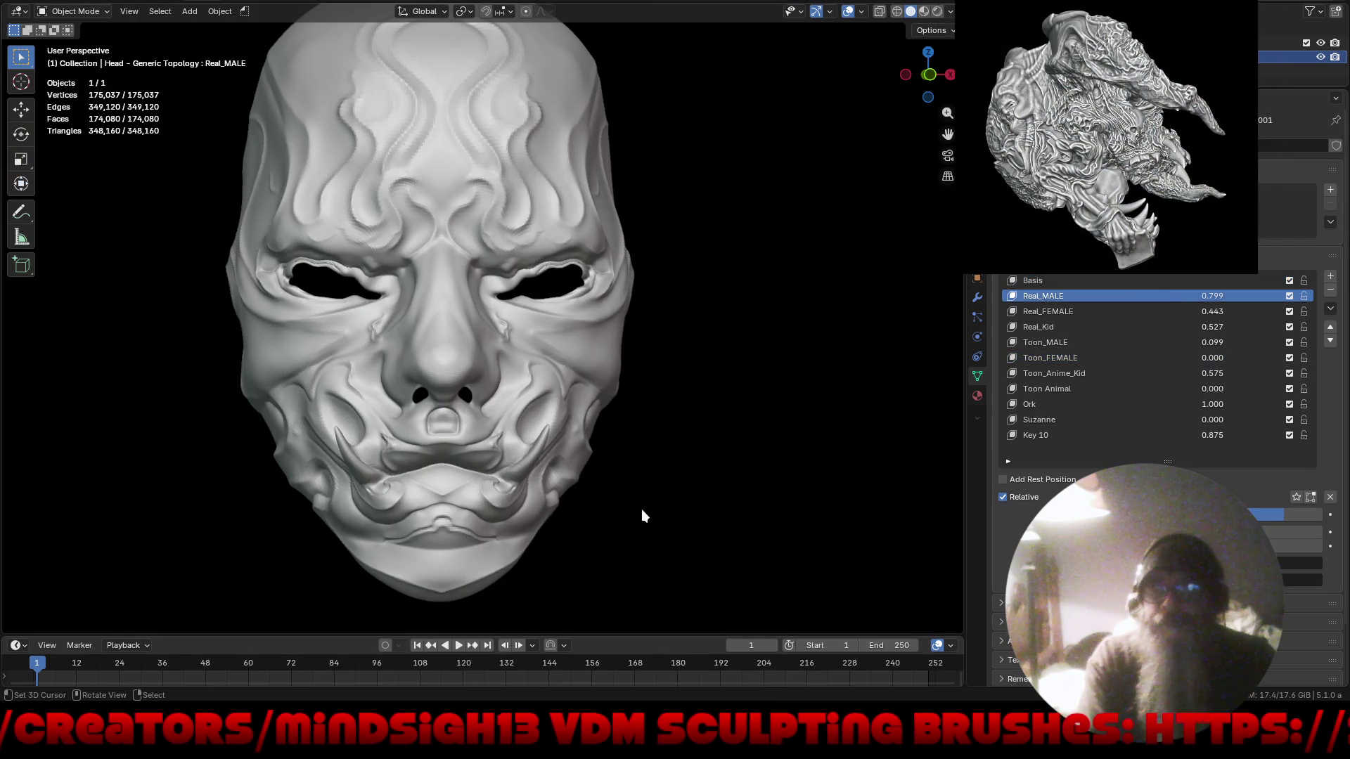
mouse_move(642, 516)
middle_down()
mouse_move(602, 422)
mouse_move(729, 440)
mouse_move(482, 422)
mouse_move(715, 360)
mouse_move(588, 419)
mouse_move(665, 424)
mouse_move(731, 403)
mouse_move(568, 451)
mouse_move(590, 382)
mouse_move(577, 383)
mouse_move(597, 479)
mouse_move(620, 353)
mouse_move(483, 576)
middle_up()
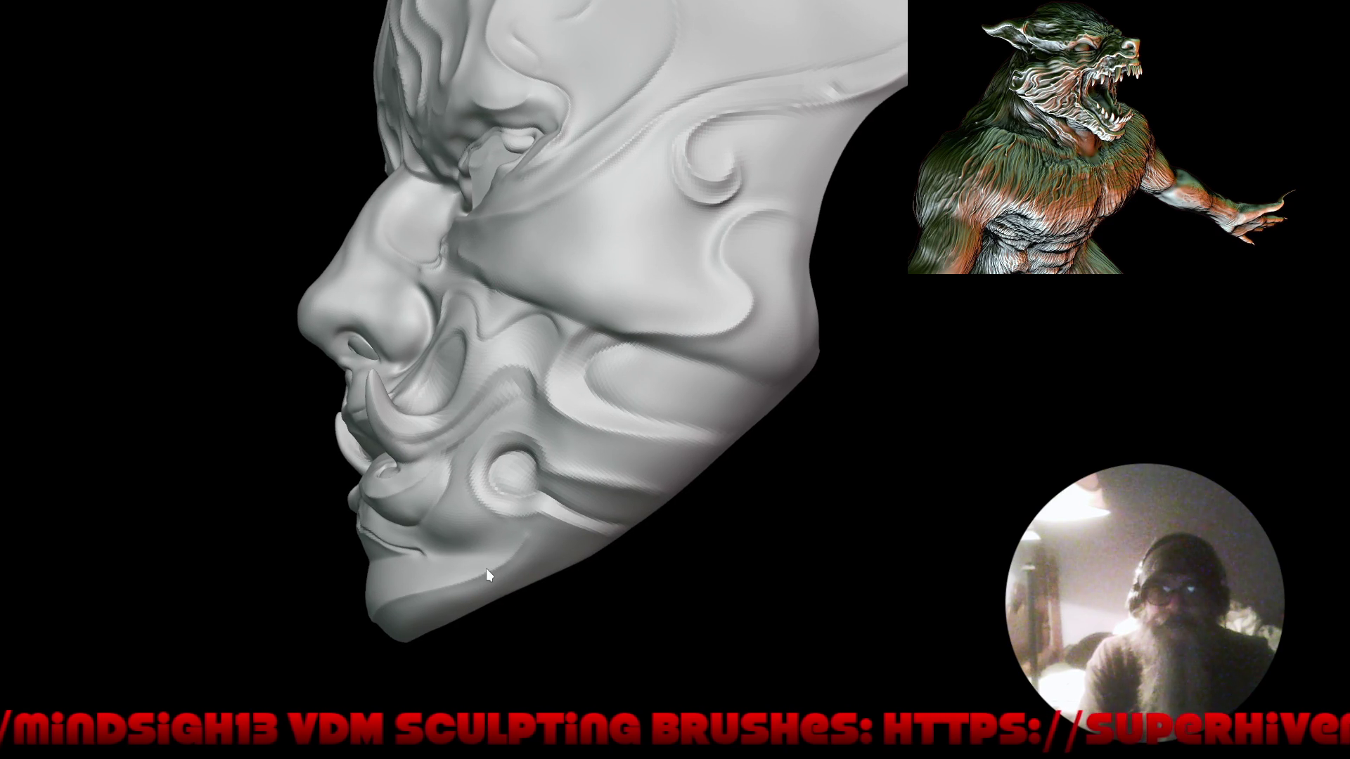
Enter Sculpt Mode on the new mask and pick a sharp crease brush from Quick Favorites.
key(q)
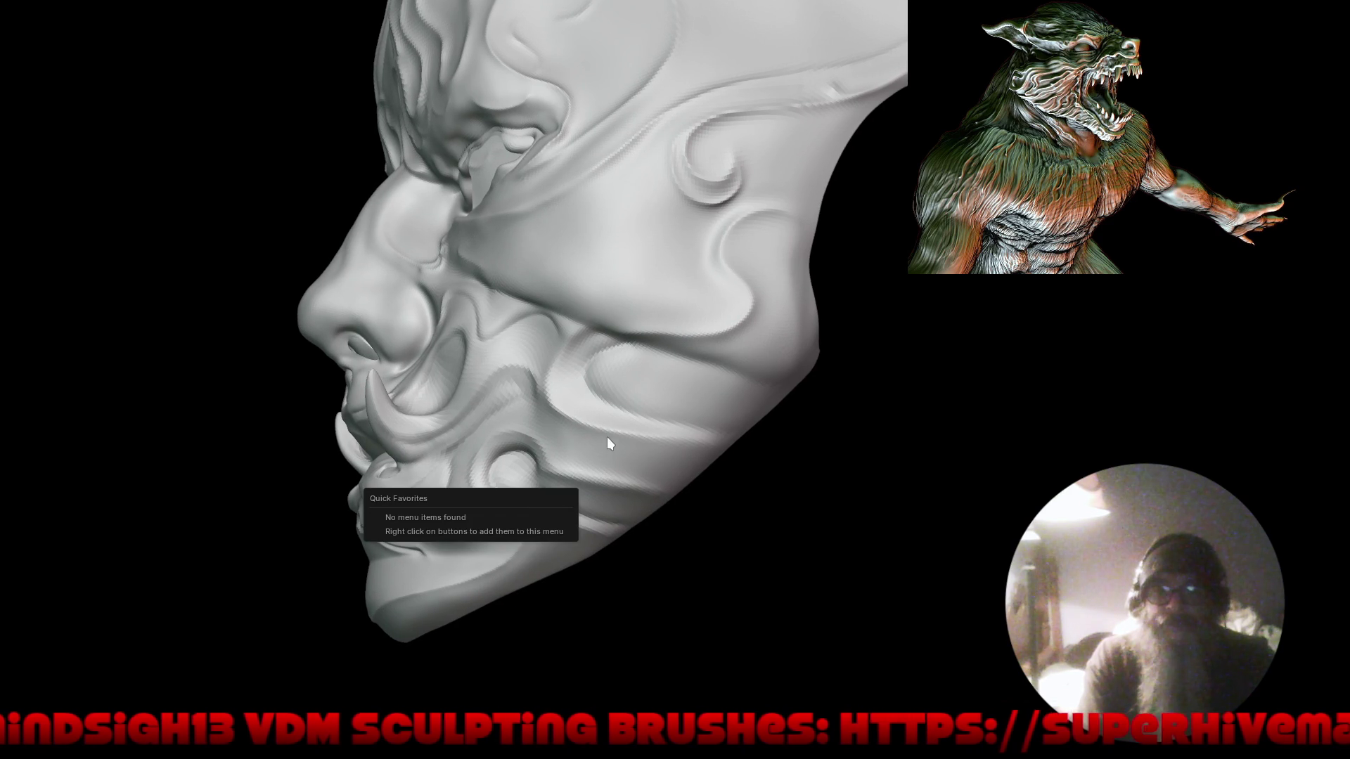
key(ctrl+Tab)
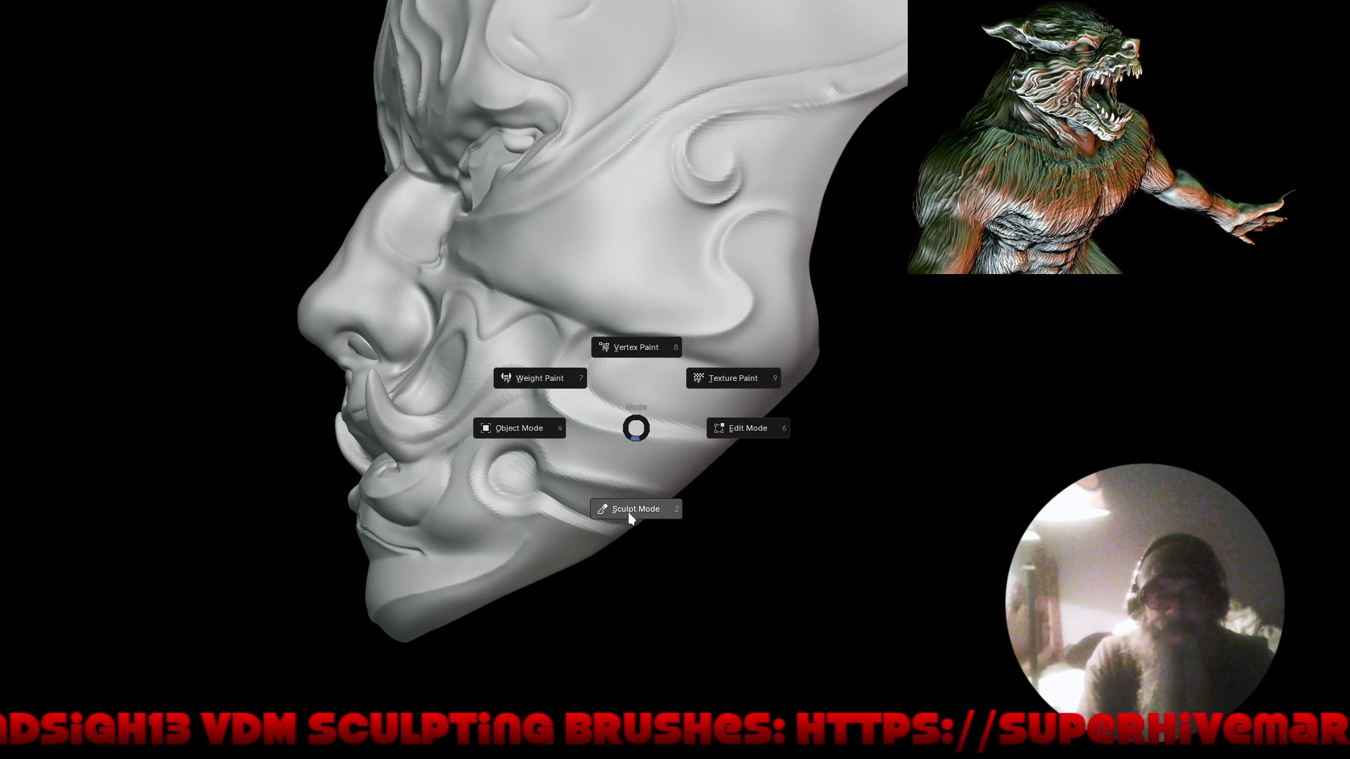
click(622, 507)
key(q)
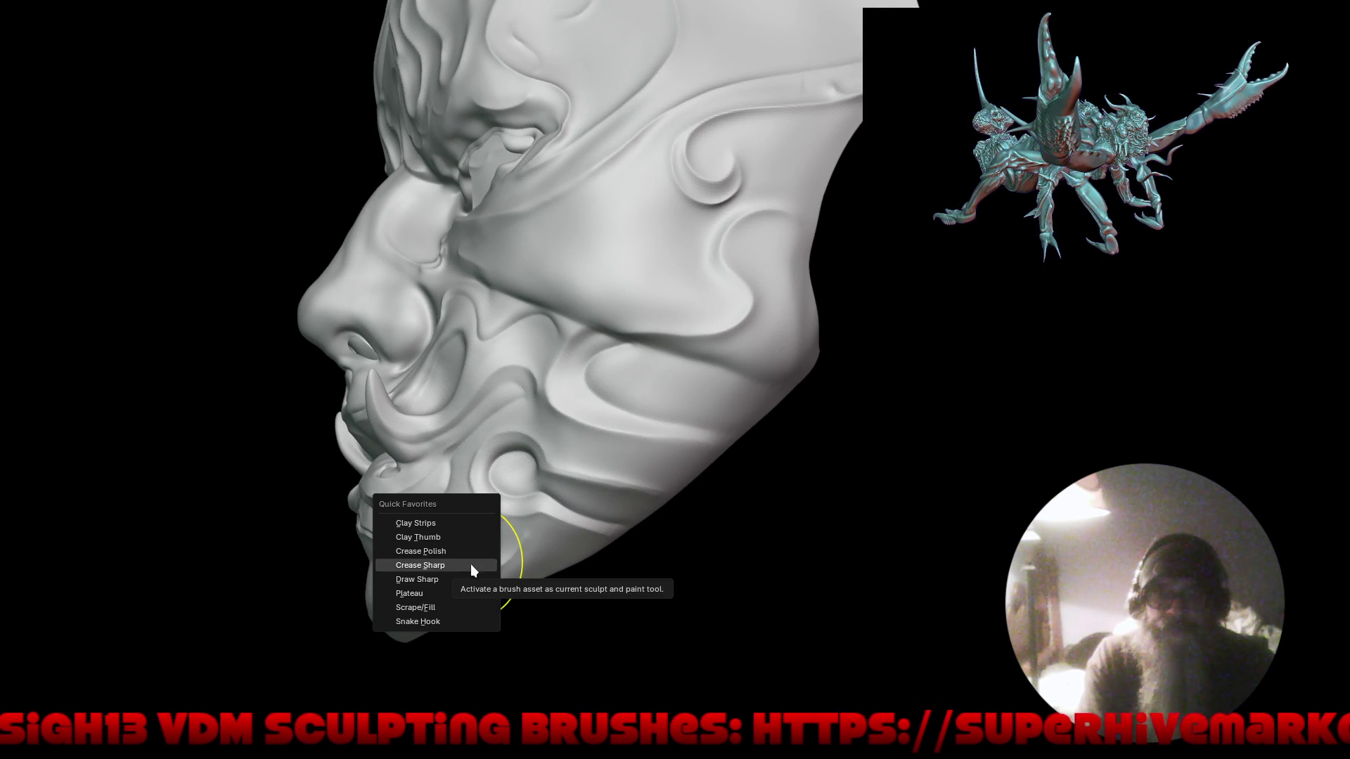
click(471, 565)
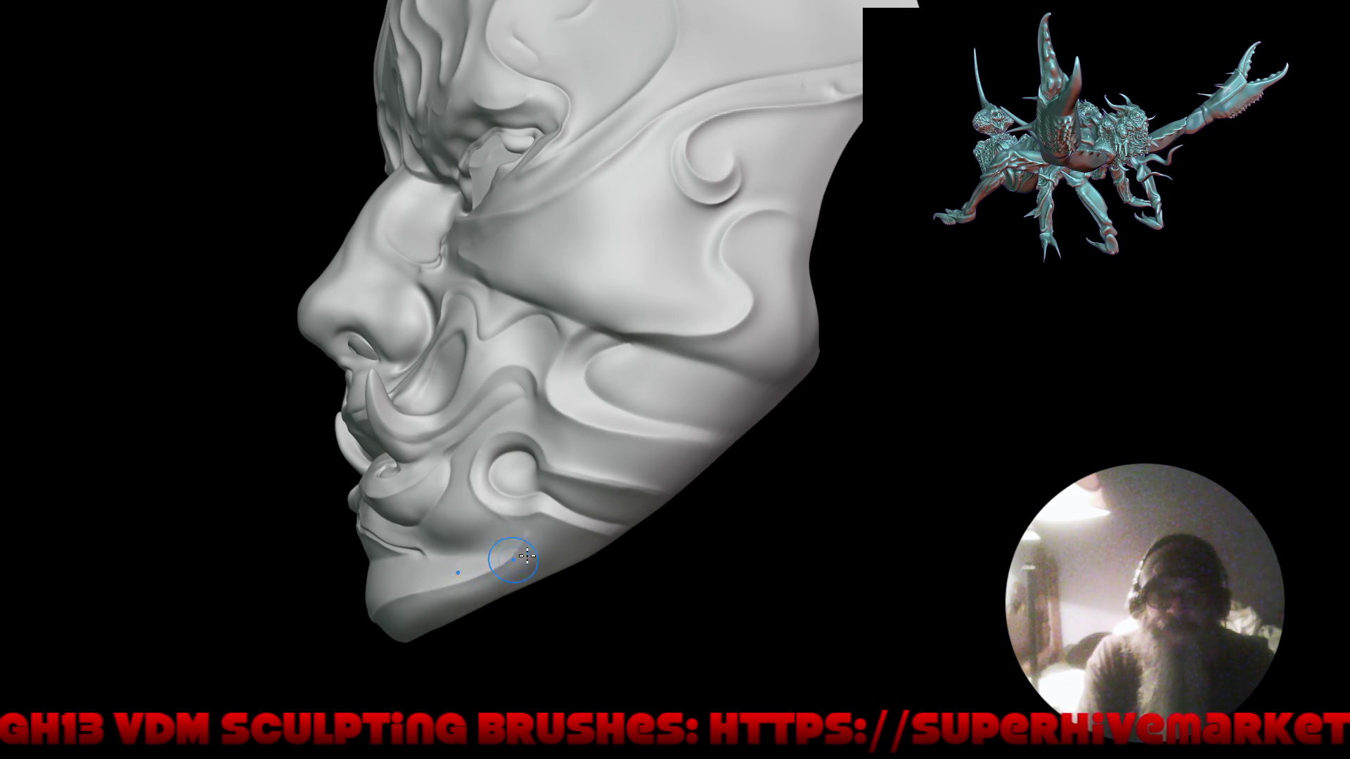
scroll(506, 582, up, 5)
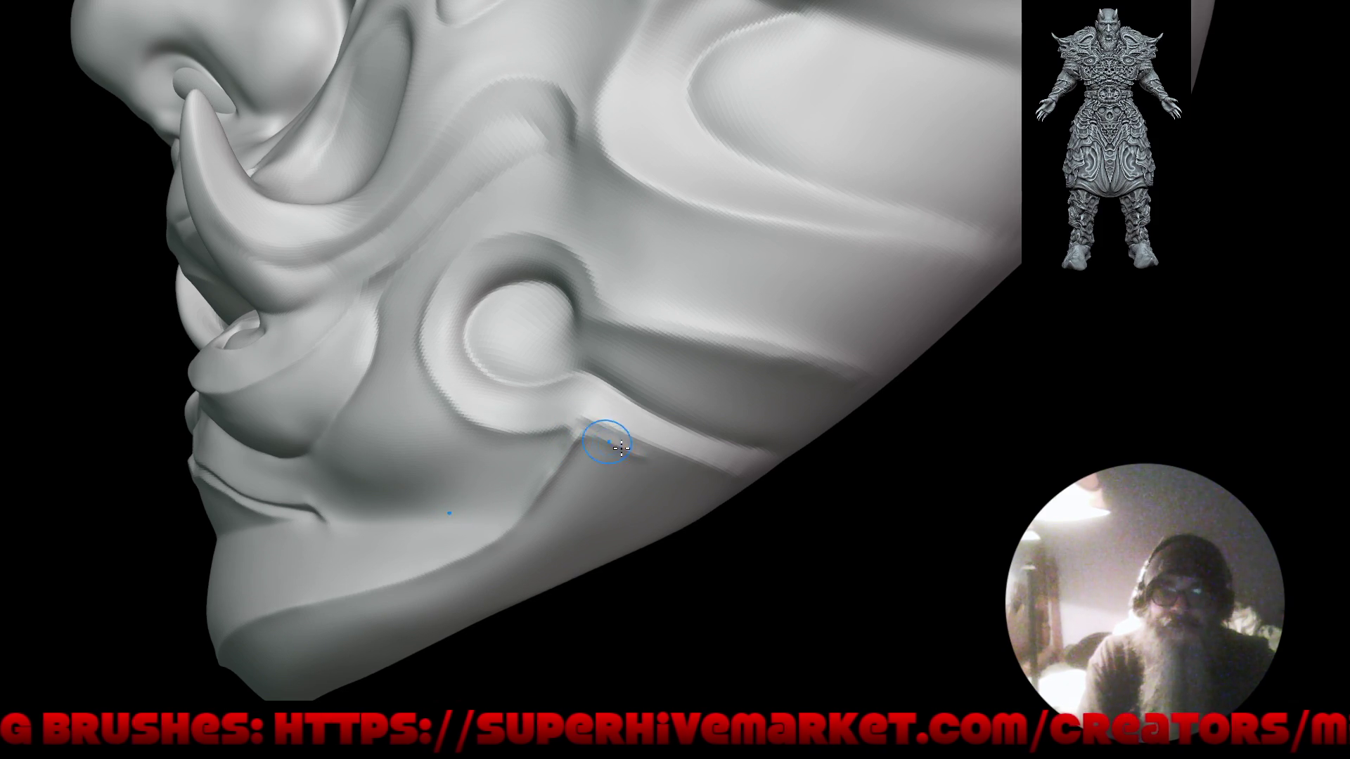
mouse_move(699, 466)
mouse_down()
mouse_move(762, 482)
mouse_move(682, 488)
mouse_move(732, 493)
mouse_move(736, 476)
mouse_move(786, 488)
mouse_move(603, 639)
mouse_move(663, 548)
mouse_move(694, 564)
mouse_up()
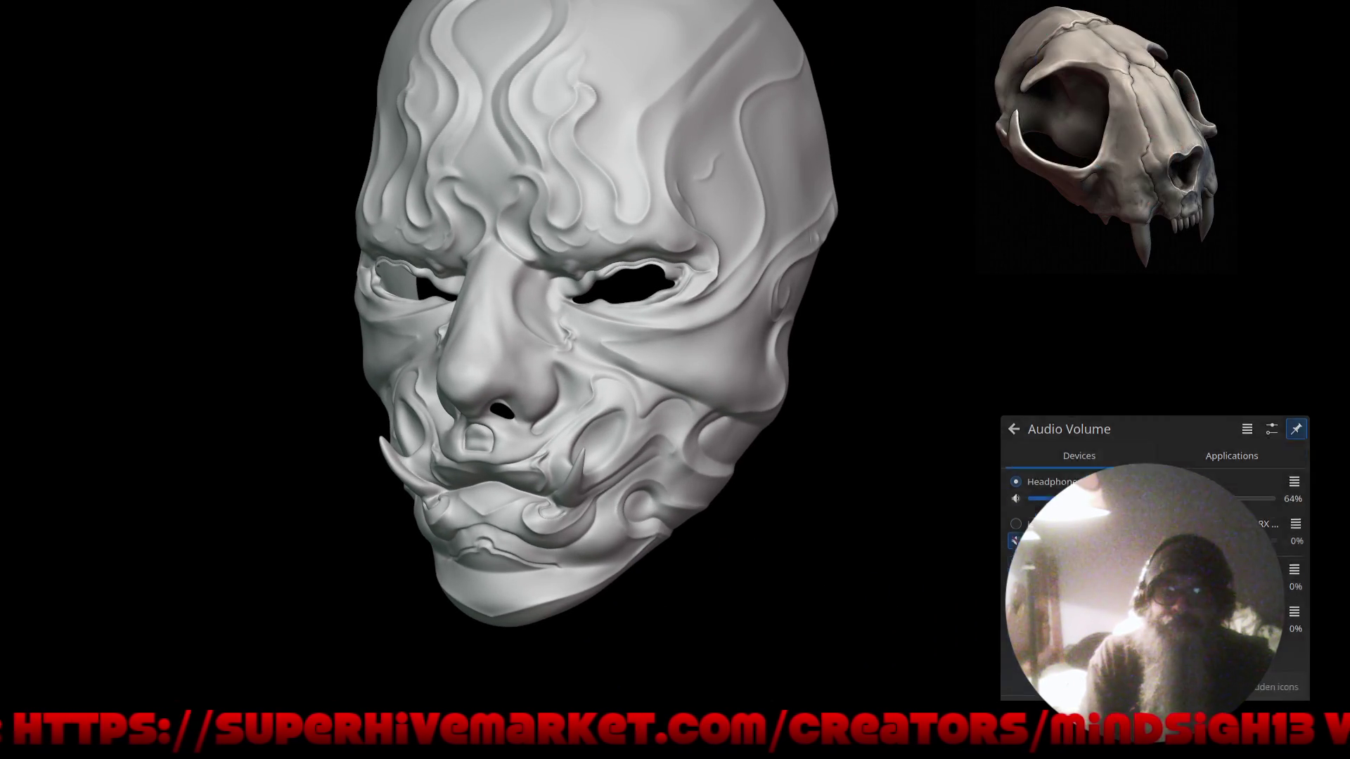
Orbit around to the eye and sculpt a stroke along the upper rim of the eye hole.
mouse_move(856, 564)
mouse_down()
mouse_move(774, 528)
mouse_move(859, 530)
mouse_move(642, 530)
mouse_move(546, 450)
mouse_up()
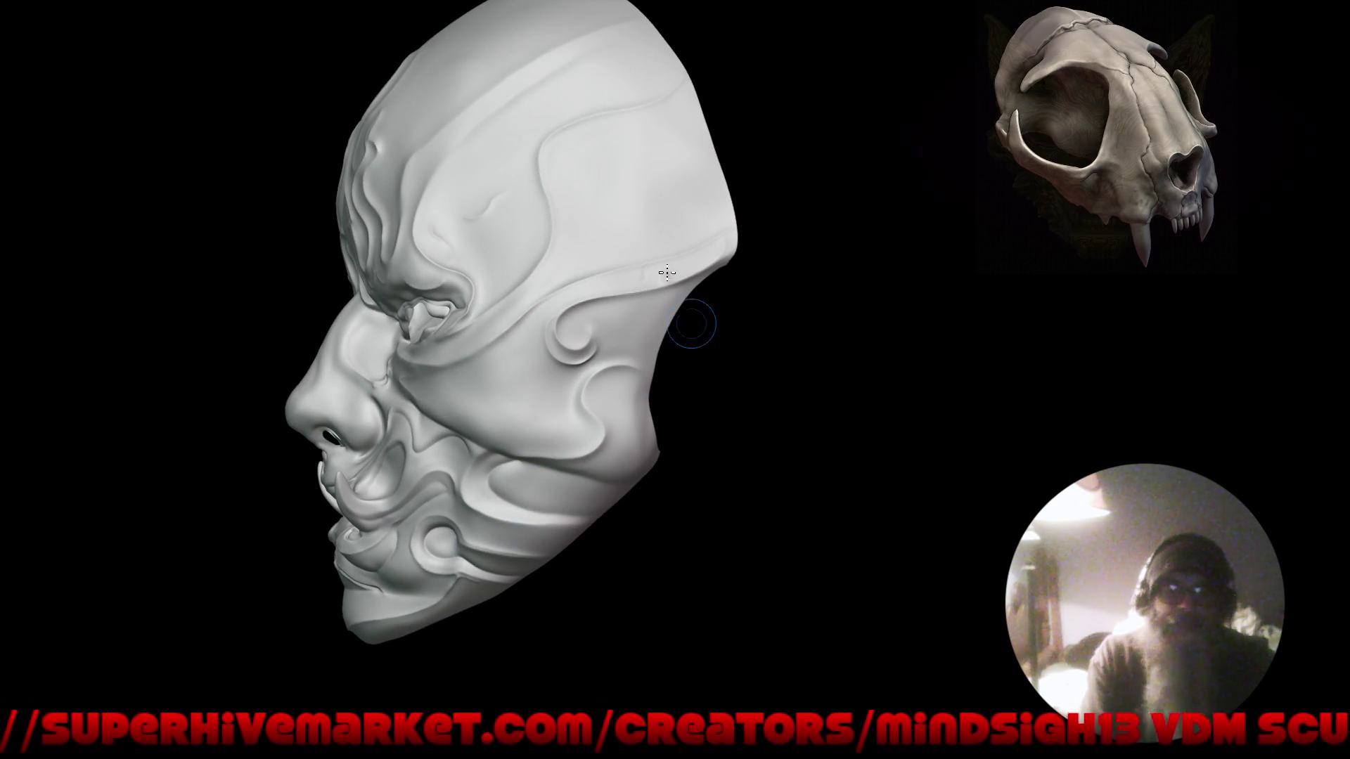
mouse_move(450, 394)
mouse_down()
mouse_move(534, 383)
mouse_move(379, 350)
mouse_up()
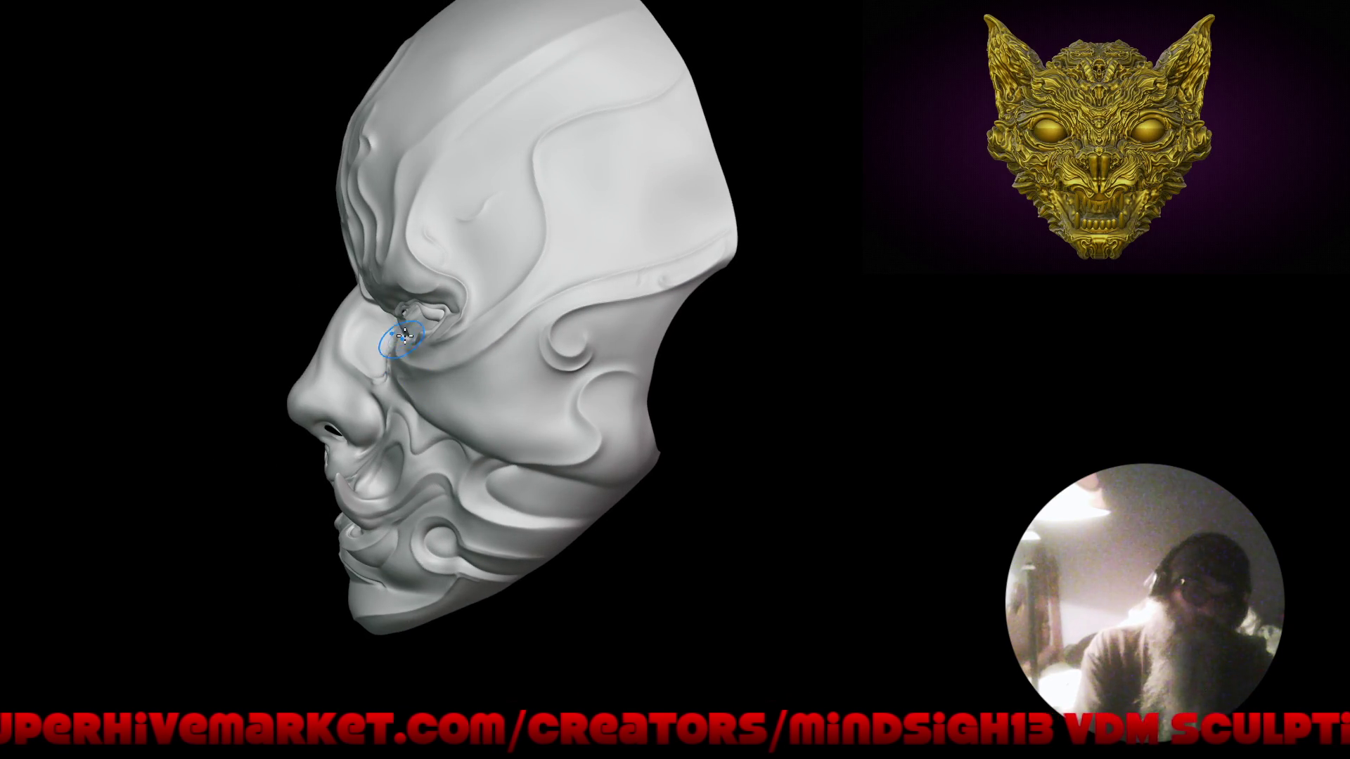
mouse_move(465, 343)
mouse_down()
mouse_move(436, 313)
mouse_move(378, 329)
mouse_move(473, 365)
mouse_move(386, 373)
mouse_up()
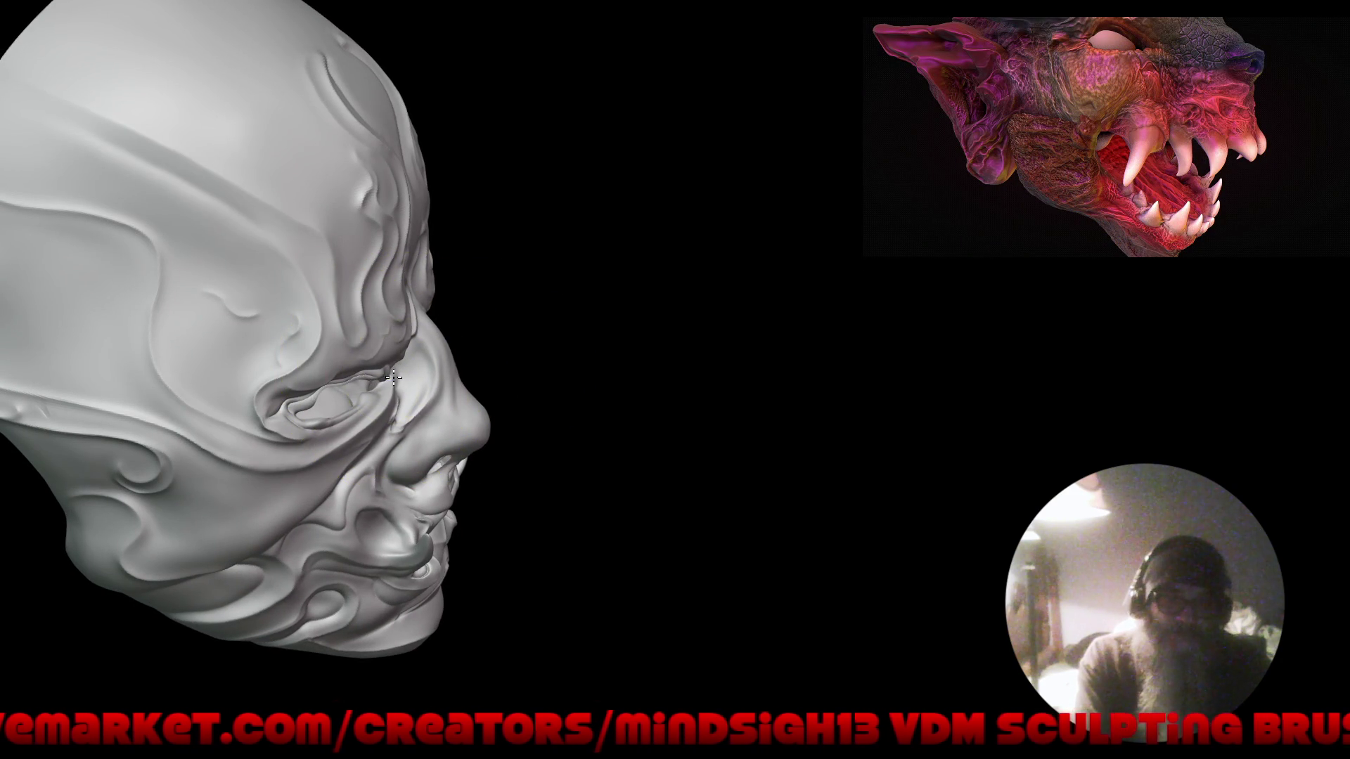
drag(409, 275, 408, 213)
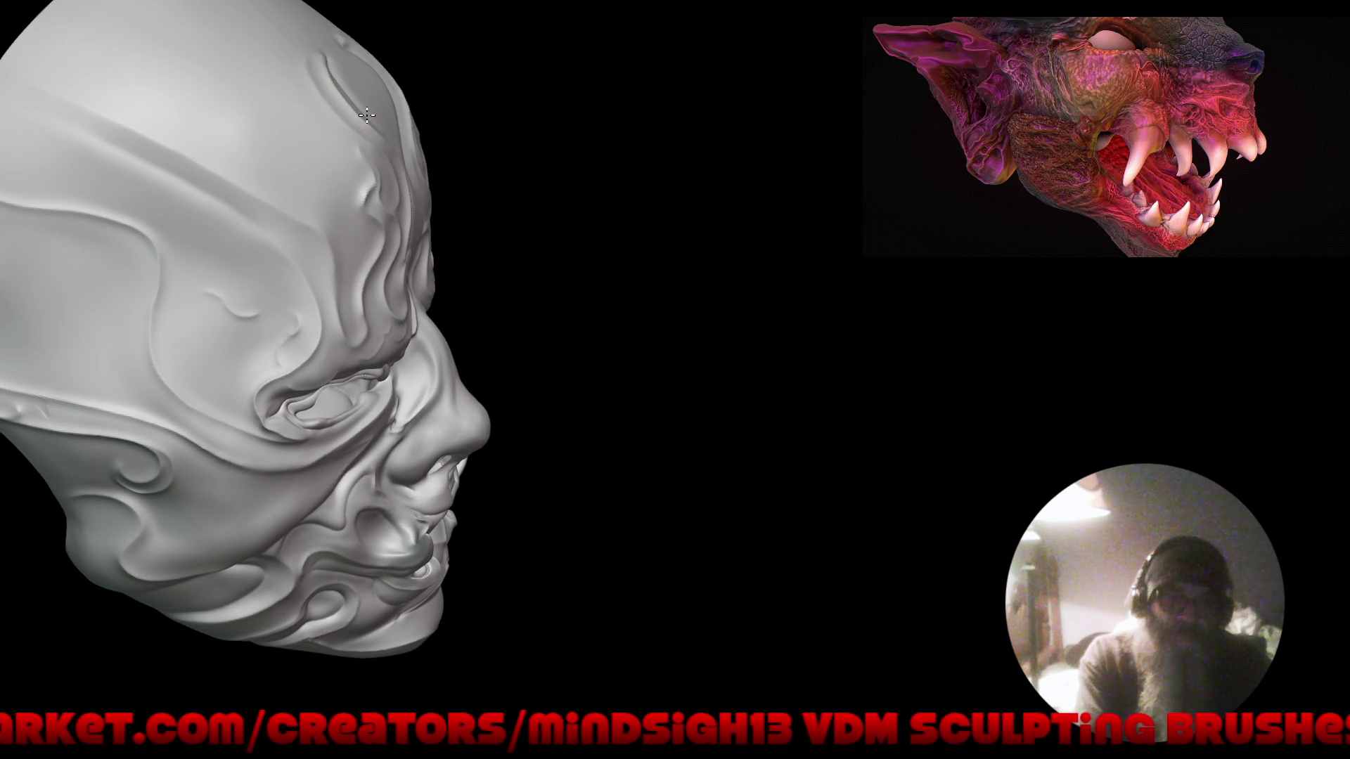
drag(537, 265, 559, 208)
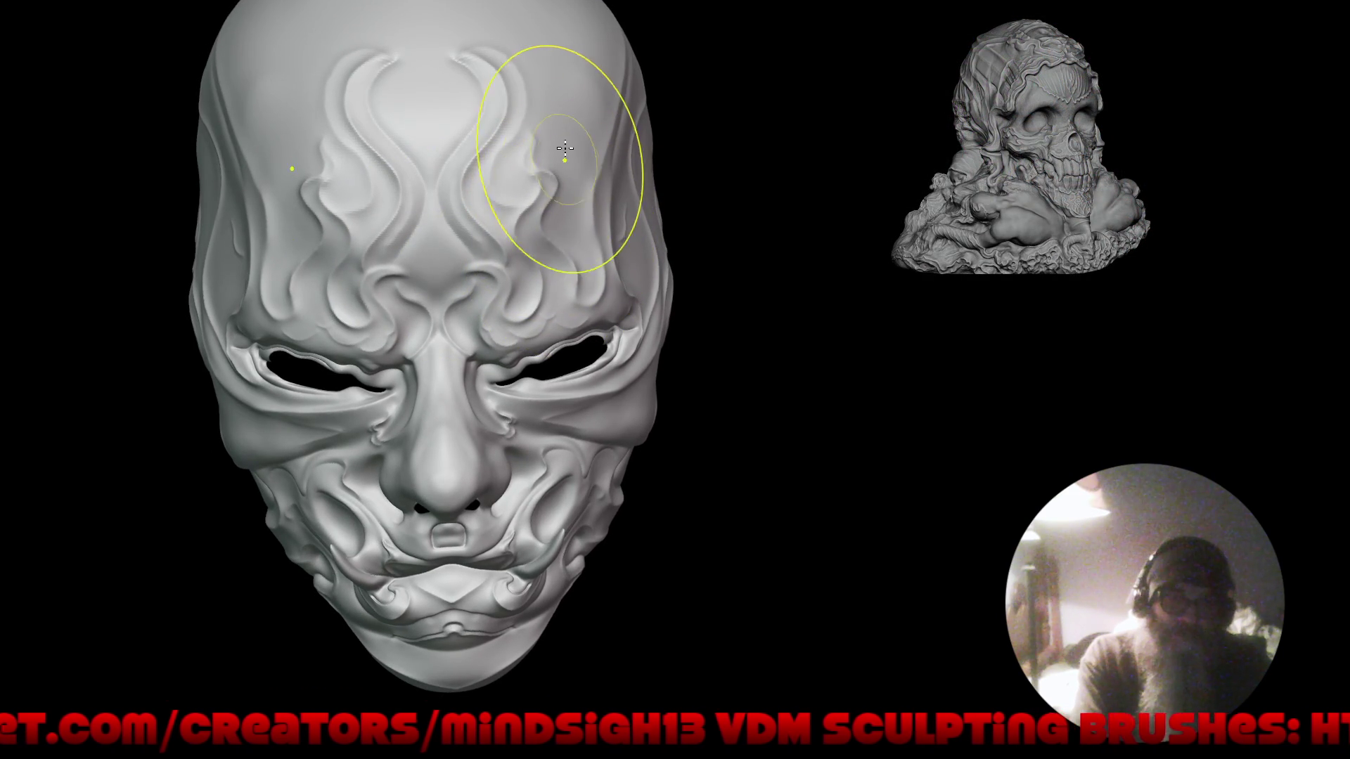
mouse_move(543, 309)
right_down()
mouse_move(535, 359)
mouse_move(425, 308)
mouse_move(535, 196)
mouse_move(615, 255)
right_up()
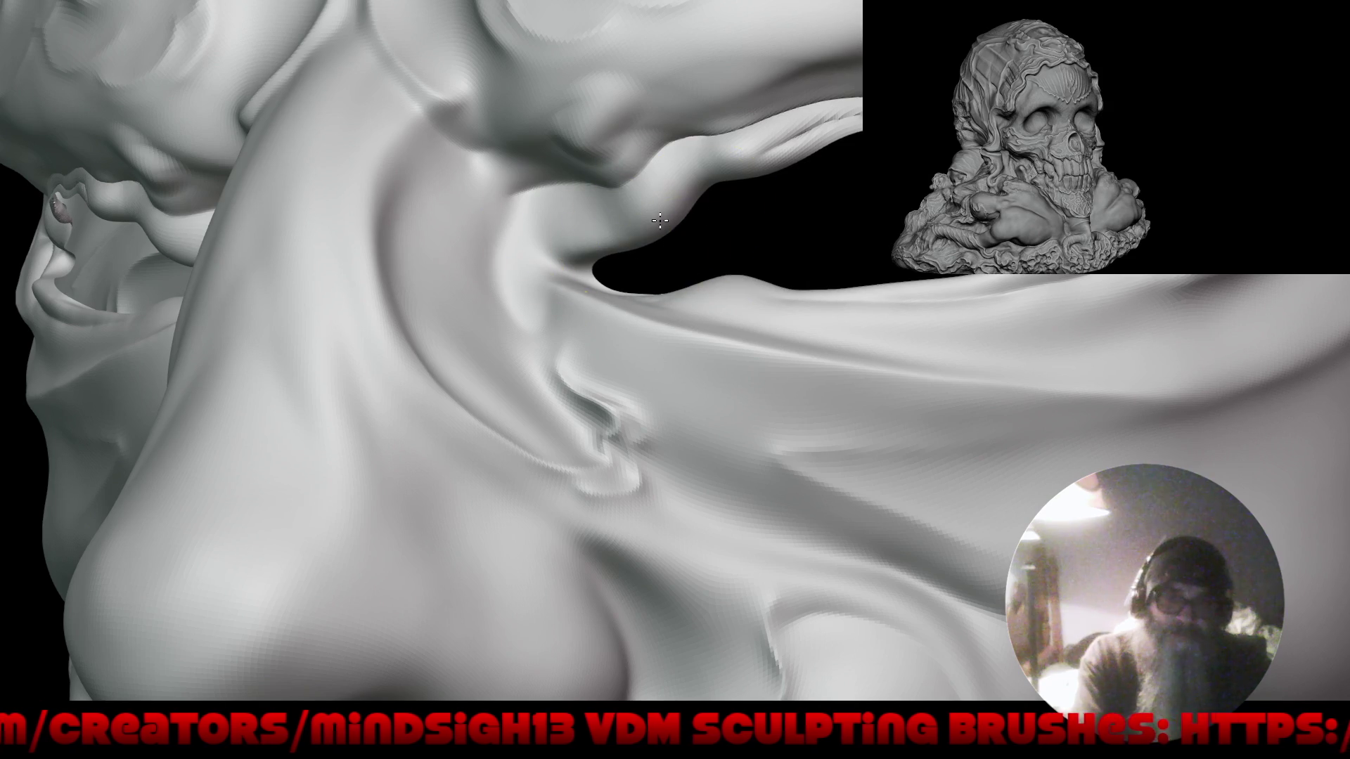
mouse_move(713, 208)
mouse_down()
mouse_move(738, 166)
mouse_move(769, 150)
mouse_move(964, 90)
mouse_move(967, 53)
mouse_move(985, 63)
mouse_move(952, 56)
mouse_move(1016, 72)
mouse_move(844, 85)
mouse_up()
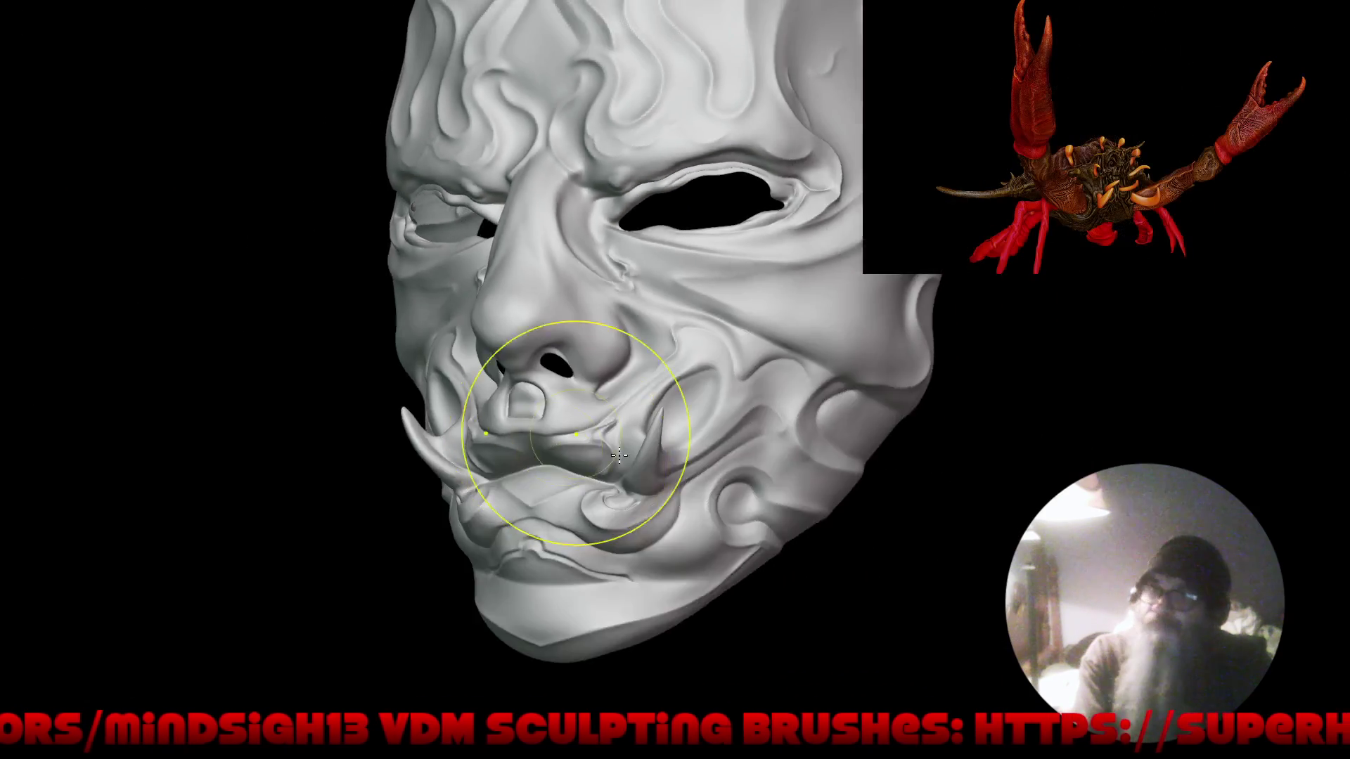
mouse_move(618, 456)
right_down()
mouse_move(603, 458)
mouse_move(645, 487)
right_up()
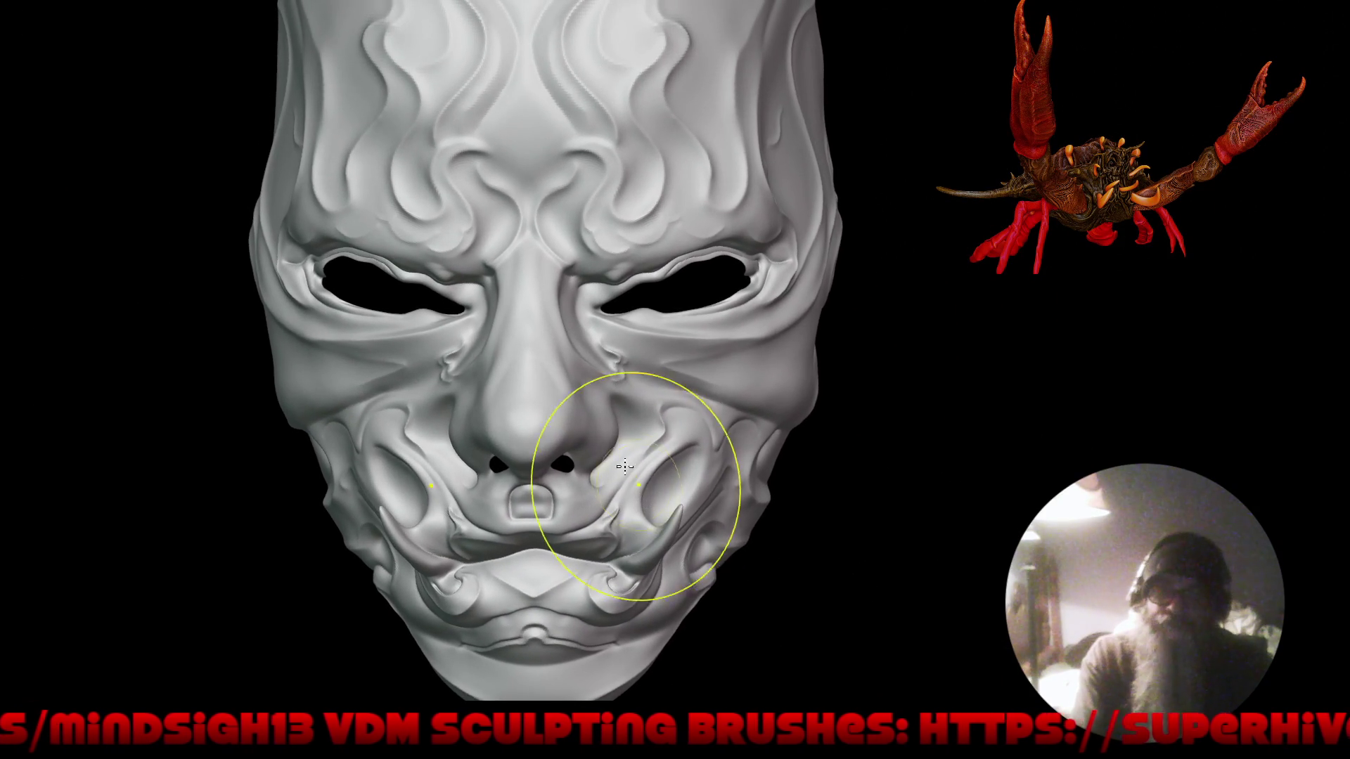
Stay in Sculpt Mode, choose Draw Sharp from Quick Favorites, and zoom toward the eye.
ctrl+right_drag(633, 422, 626, 450)
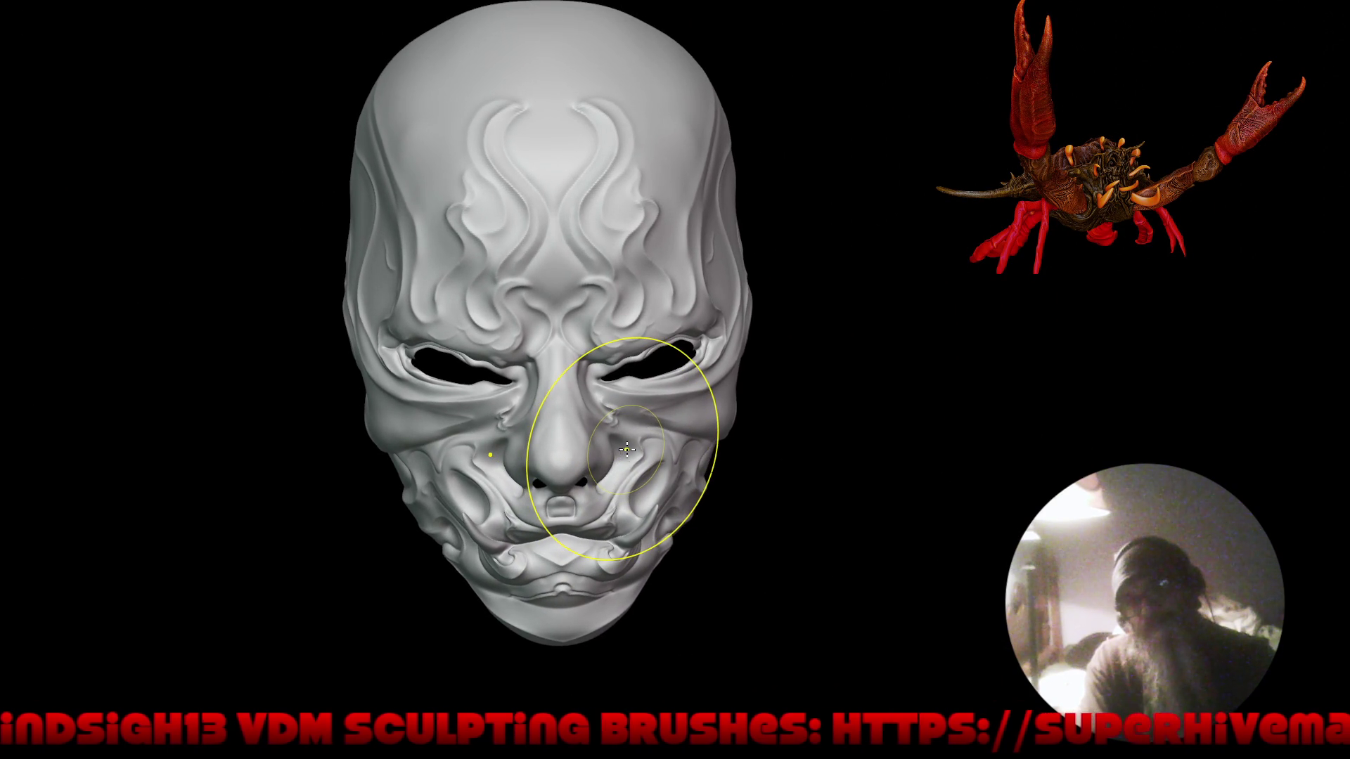
key(ctrl+Tab)
click(622, 535)
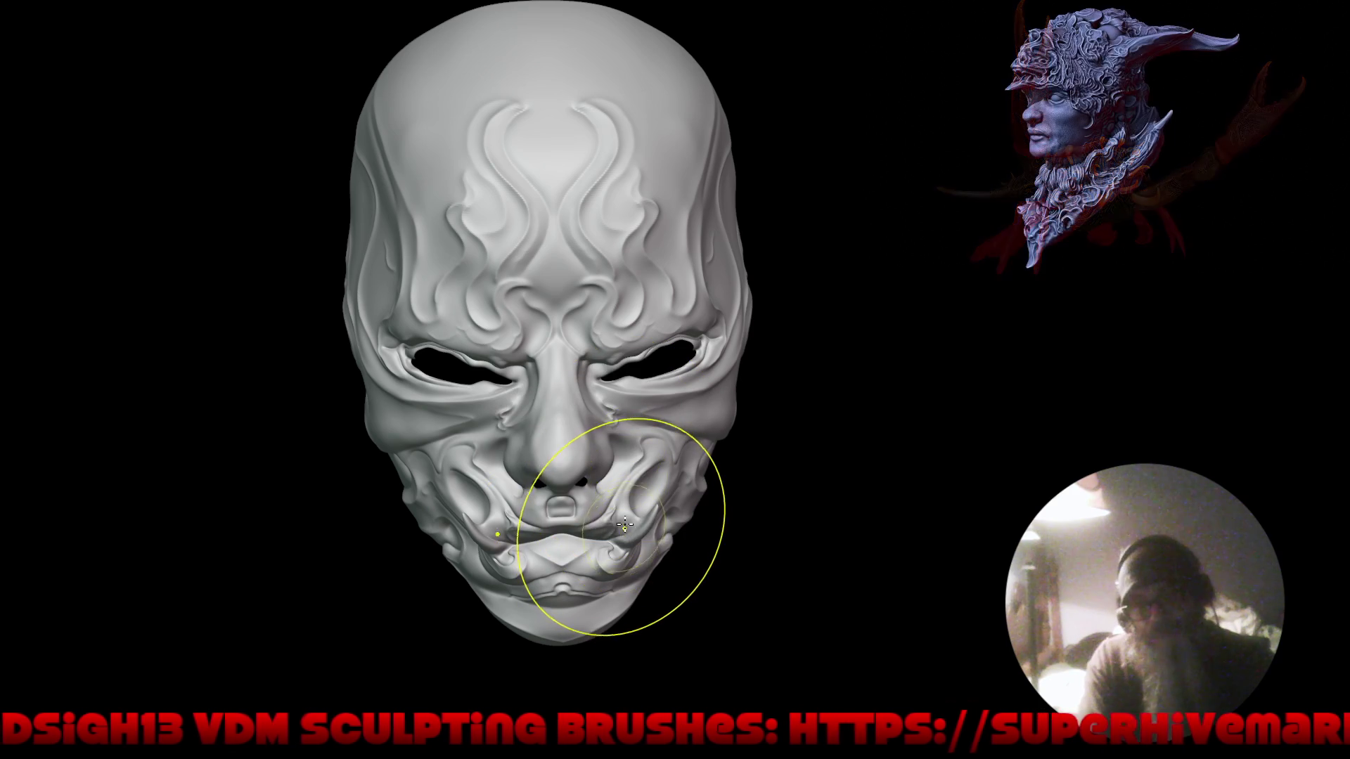
key(q)
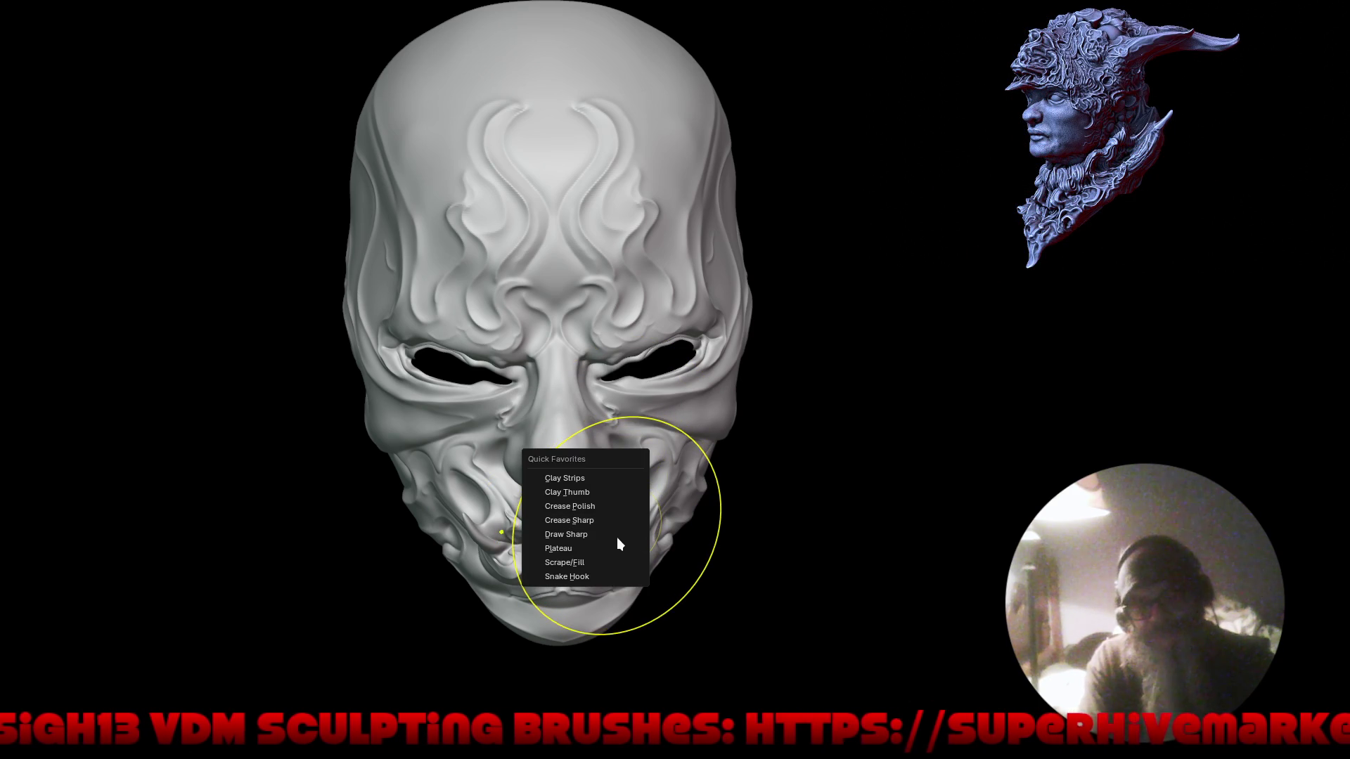
click(614, 534)
mouse_move(642, 301)
middle_down()
mouse_move(705, 368)
mouse_move(675, 348)
mouse_move(667, 199)
middle_up()
scroll(664, 340, up, 3)
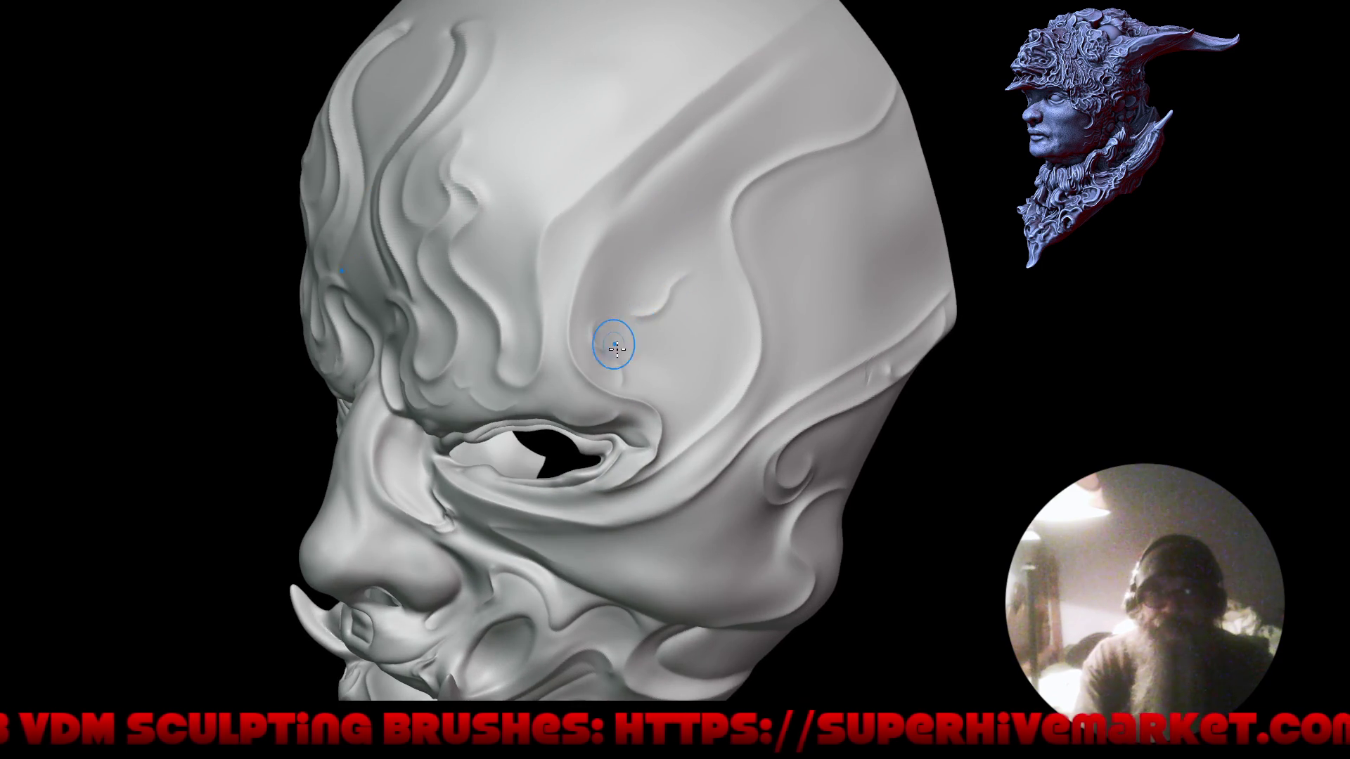
Reshape the eye-opening edge, try a crease above the brow and undo it, then review.
middle_drag(613, 349, 617, 272)
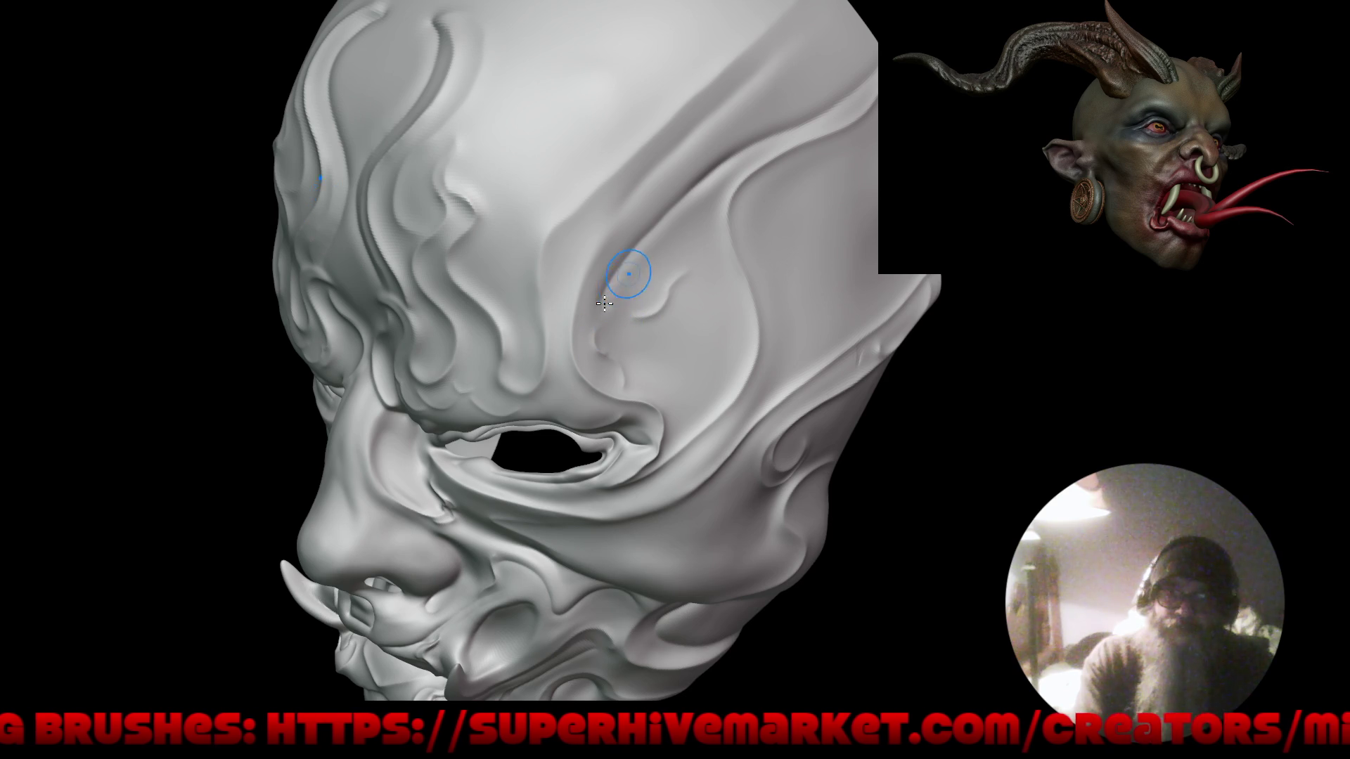
drag(637, 315, 665, 300)
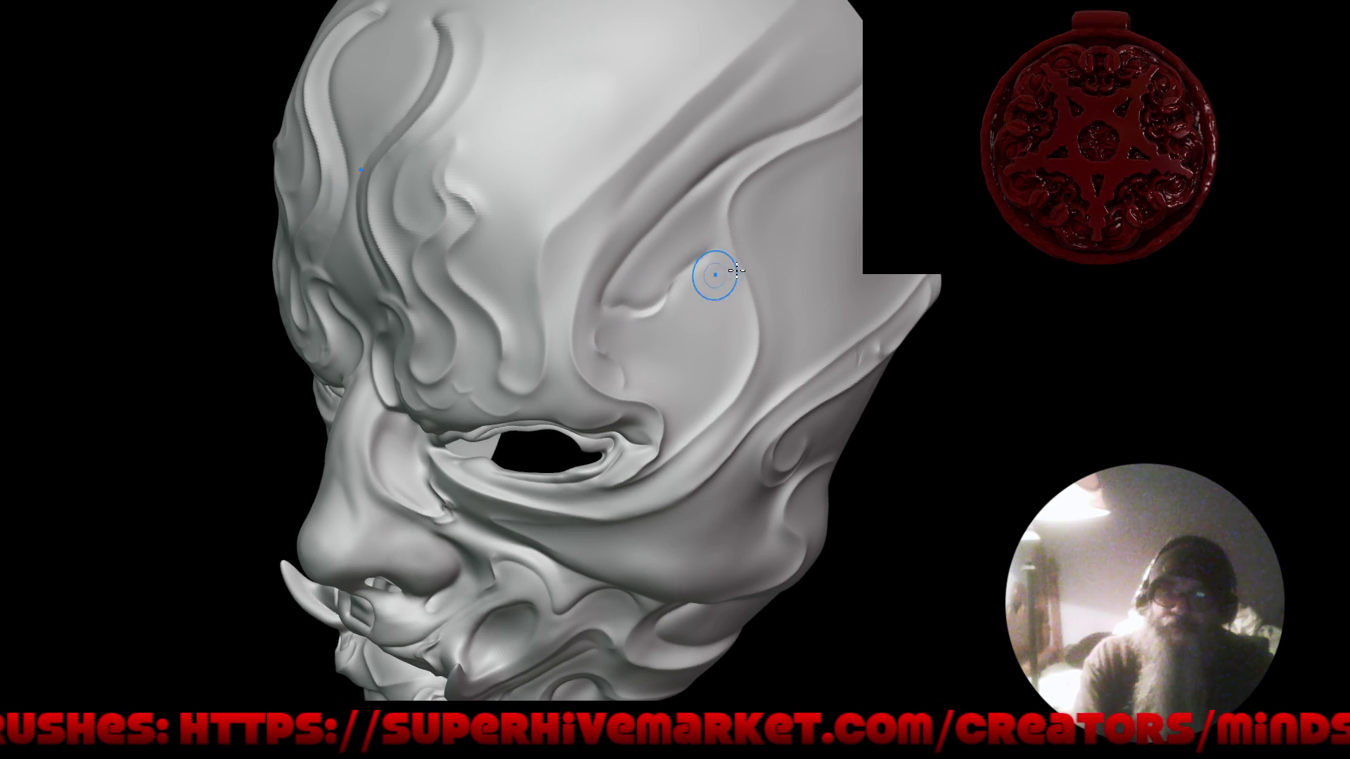
key(ctrl+z)
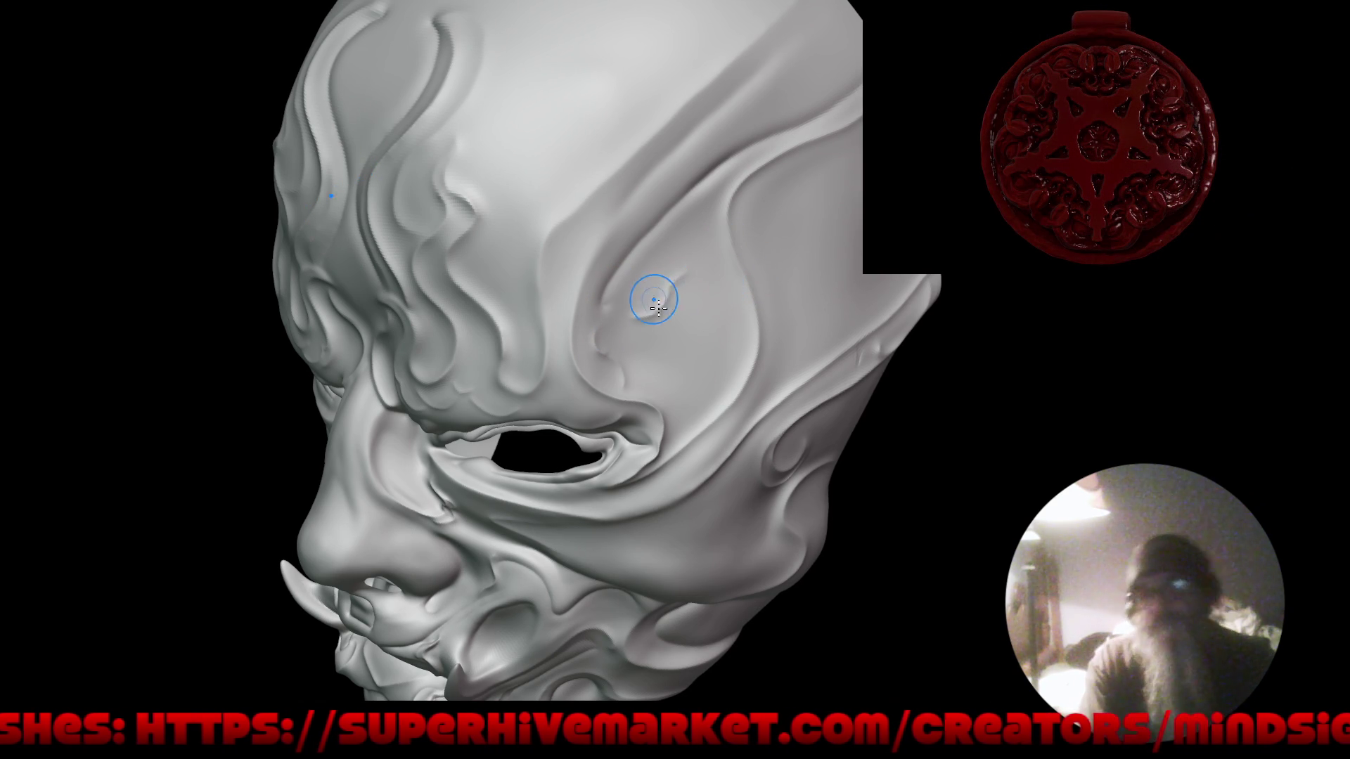
key(ctrl+z)
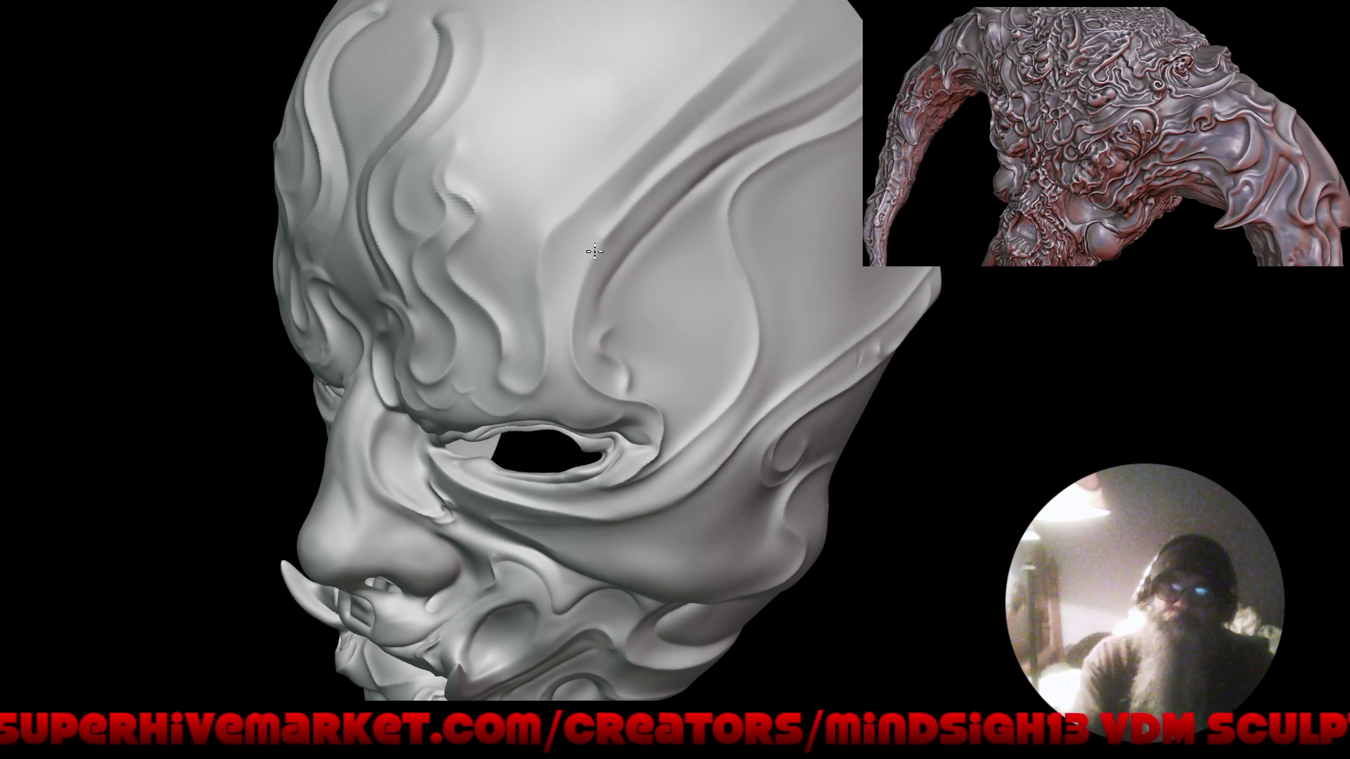
mouse_move(586, 426)
middle_down()
mouse_move(621, 444)
mouse_move(601, 194)
mouse_move(618, 203)
middle_up()
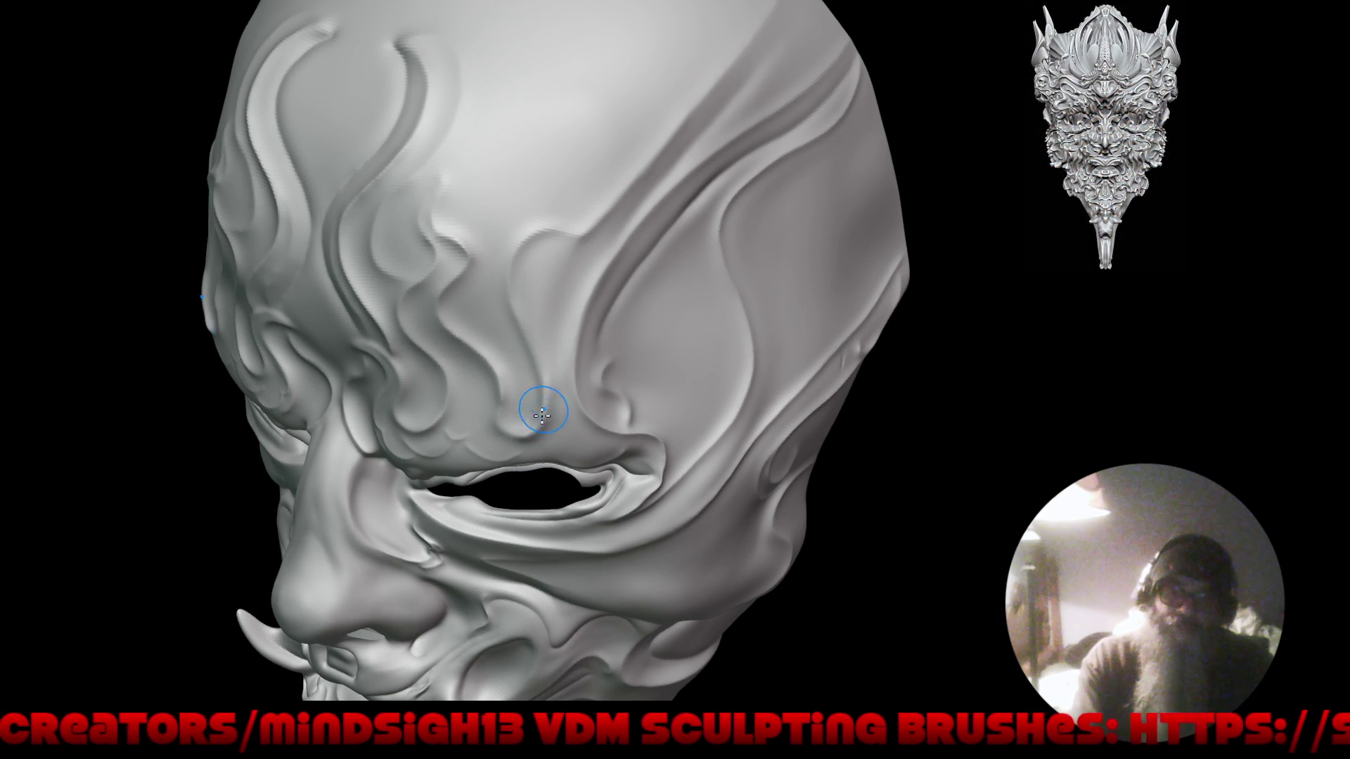
ctrl+right_drag(500, 316, 482, 460)
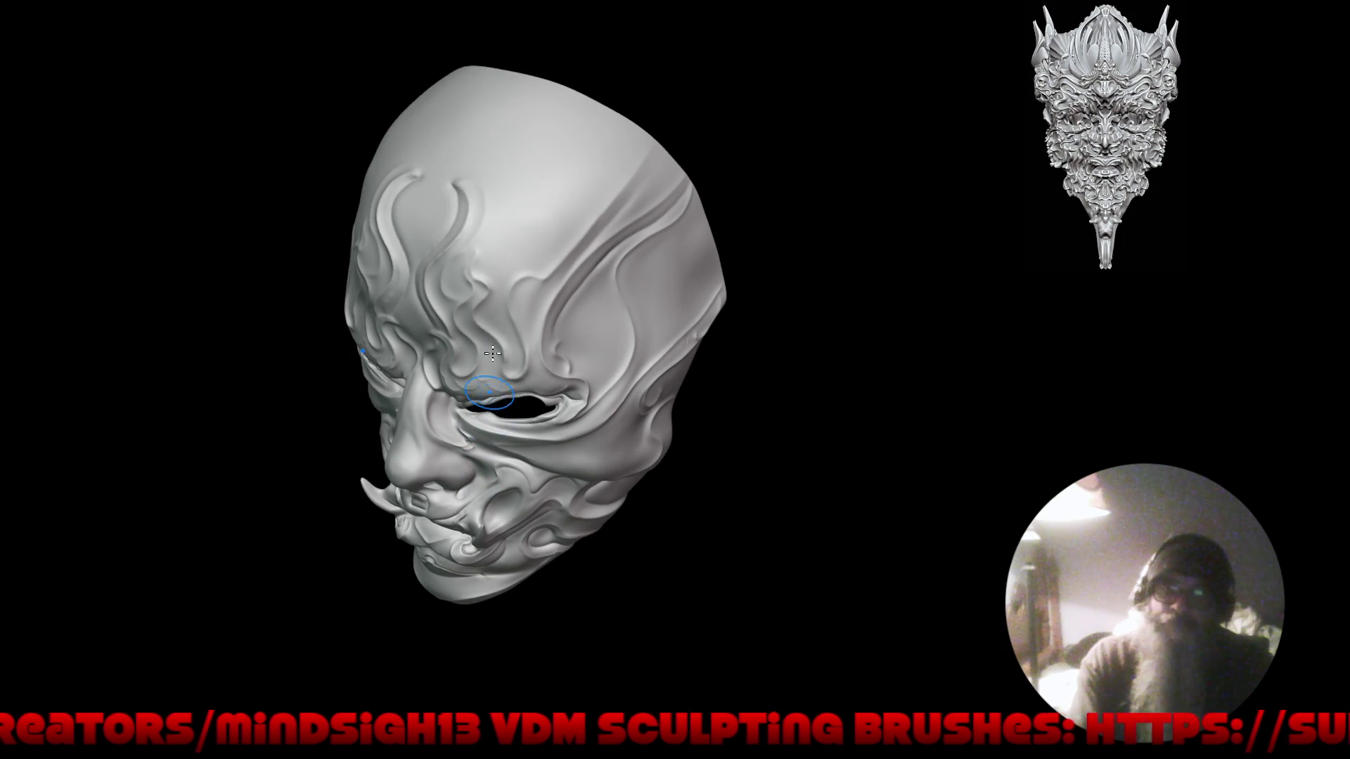
right_drag(355, 411, 443, 416)
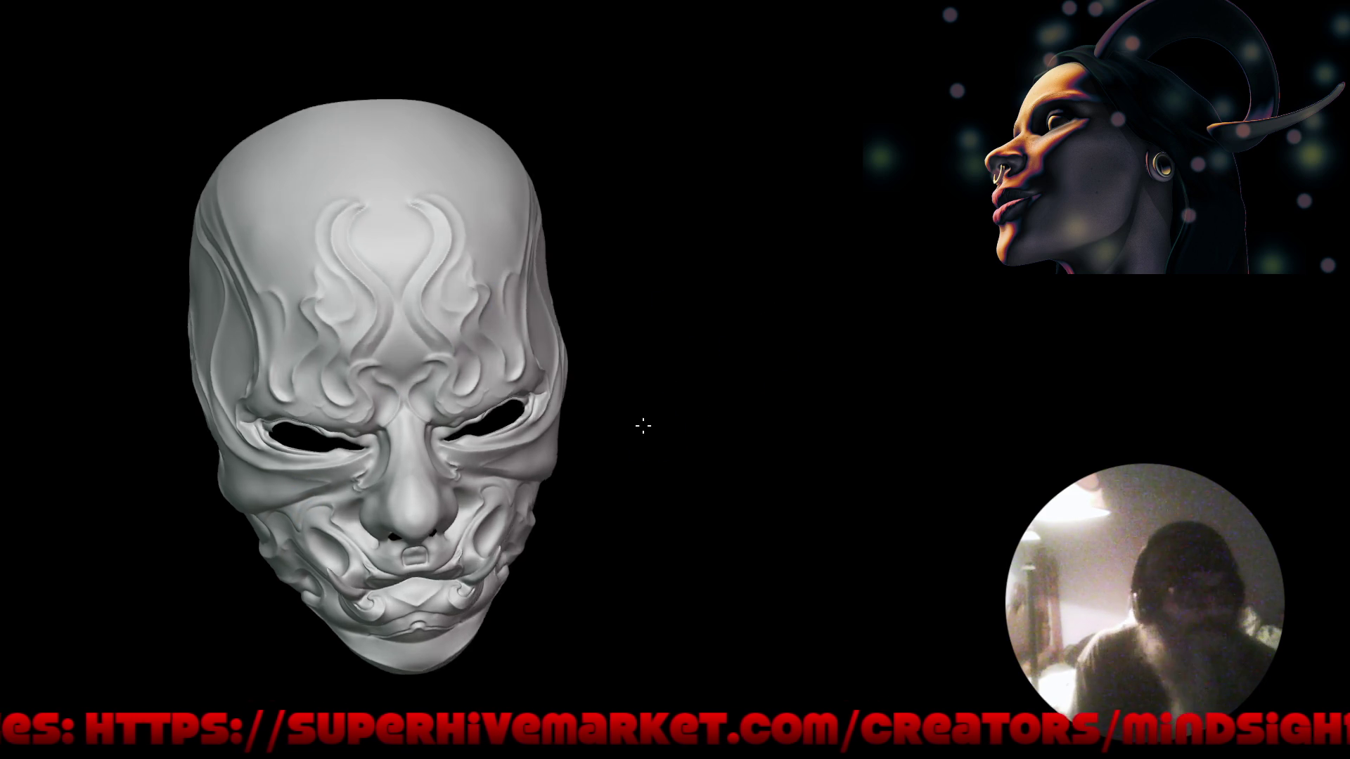
mouse_move(551, 488)
mouse_down()
mouse_move(654, 393)
mouse_move(702, 376)
mouse_move(614, 392)
mouse_move(641, 402)
mouse_up()
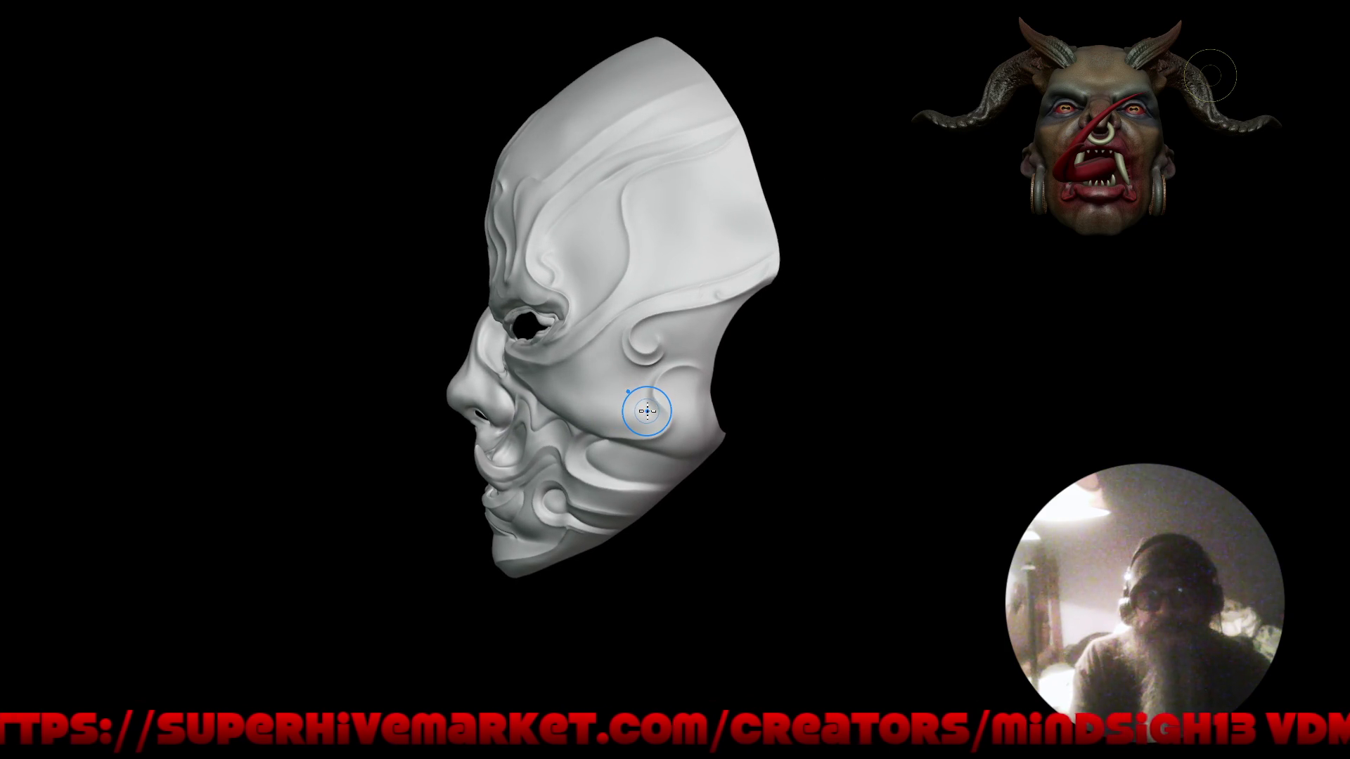
drag(593, 138, 537, 141)
mouse_move(436, 197)
mouse_down()
mouse_move(617, 217)
mouse_move(429, 232)
mouse_up()
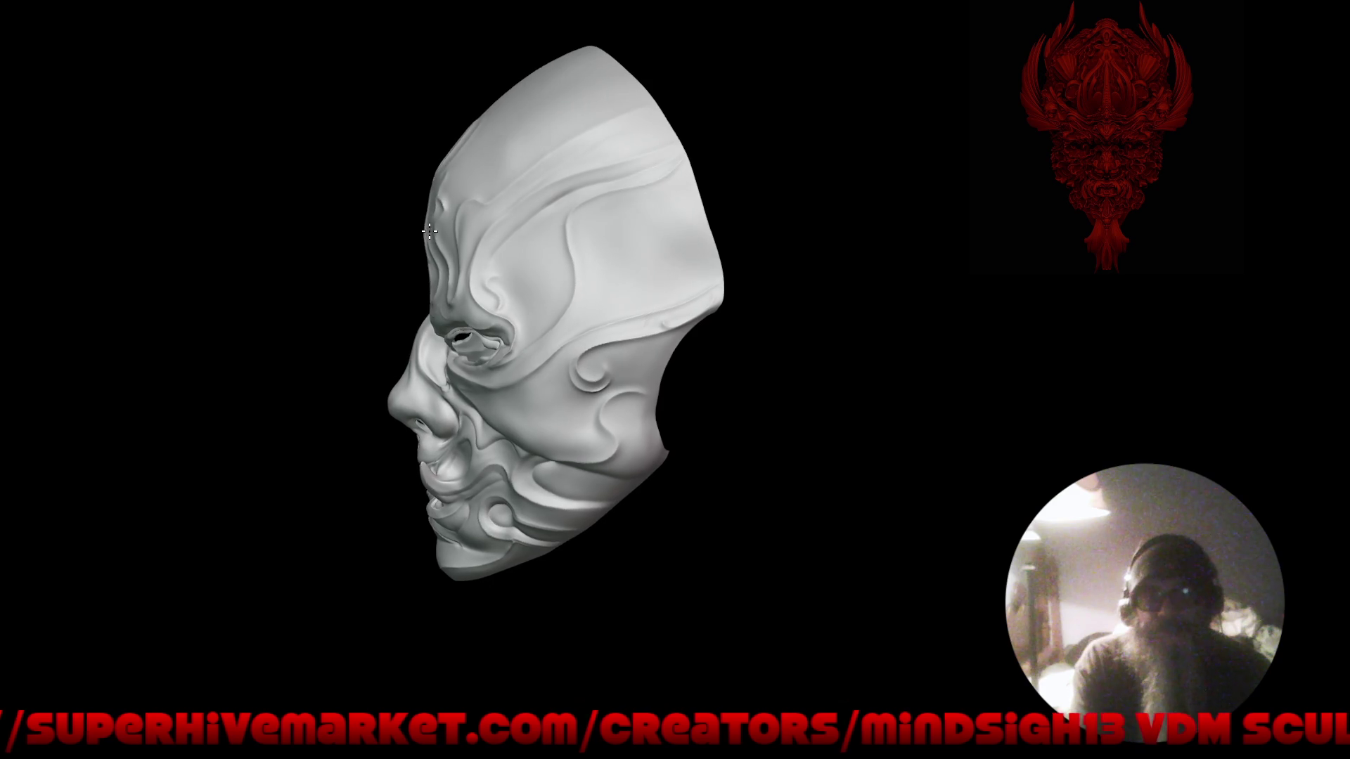
scroll(683, 317, up, 5)
mouse_move(745, 380)
mouse_down()
mouse_move(699, 301)
mouse_move(711, 265)
mouse_move(693, 290)
mouse_move(717, 265)
mouse_move(708, 250)
mouse_move(679, 298)
mouse_move(617, 308)
mouse_move(641, 389)
mouse_move(566, 495)
mouse_up()
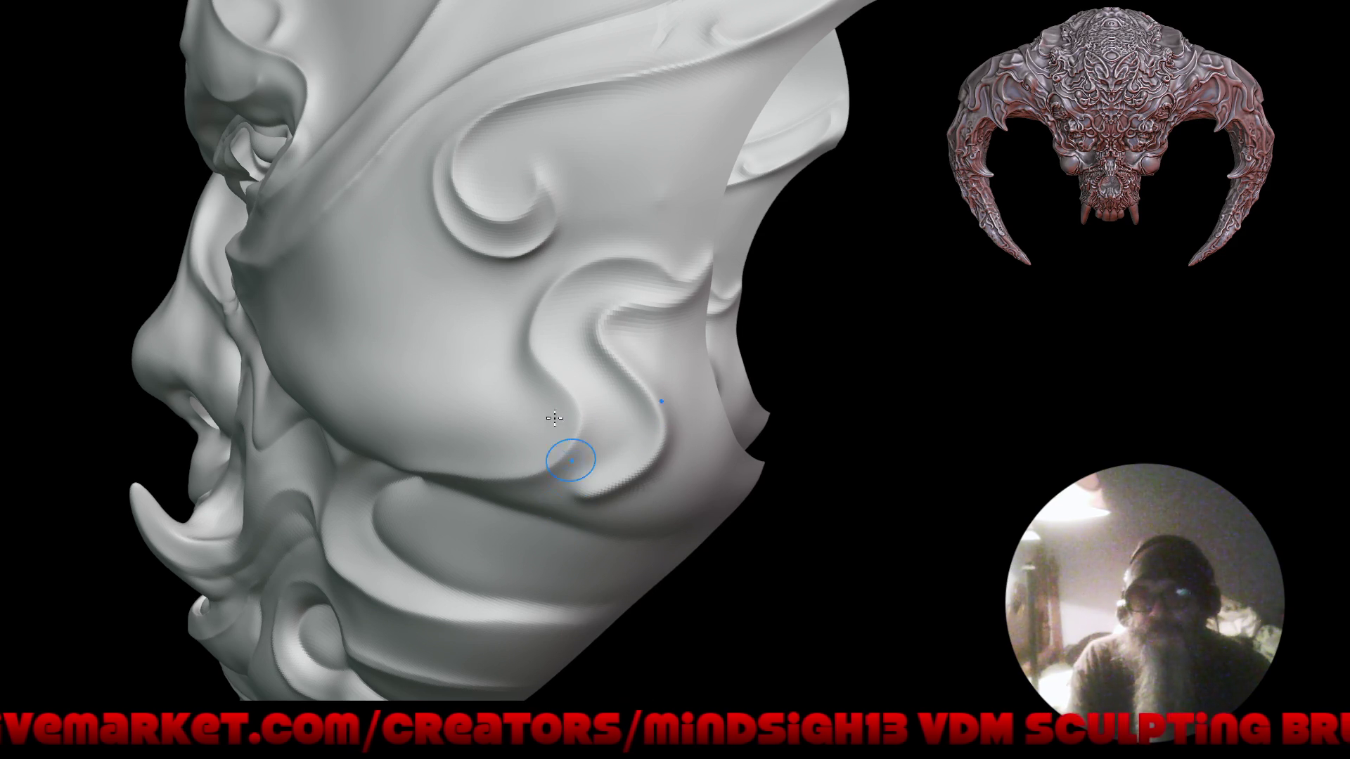
key(f)
mouse_move(501, 324)
right_down()
mouse_move(531, 467)
mouse_move(496, 418)
right_up()
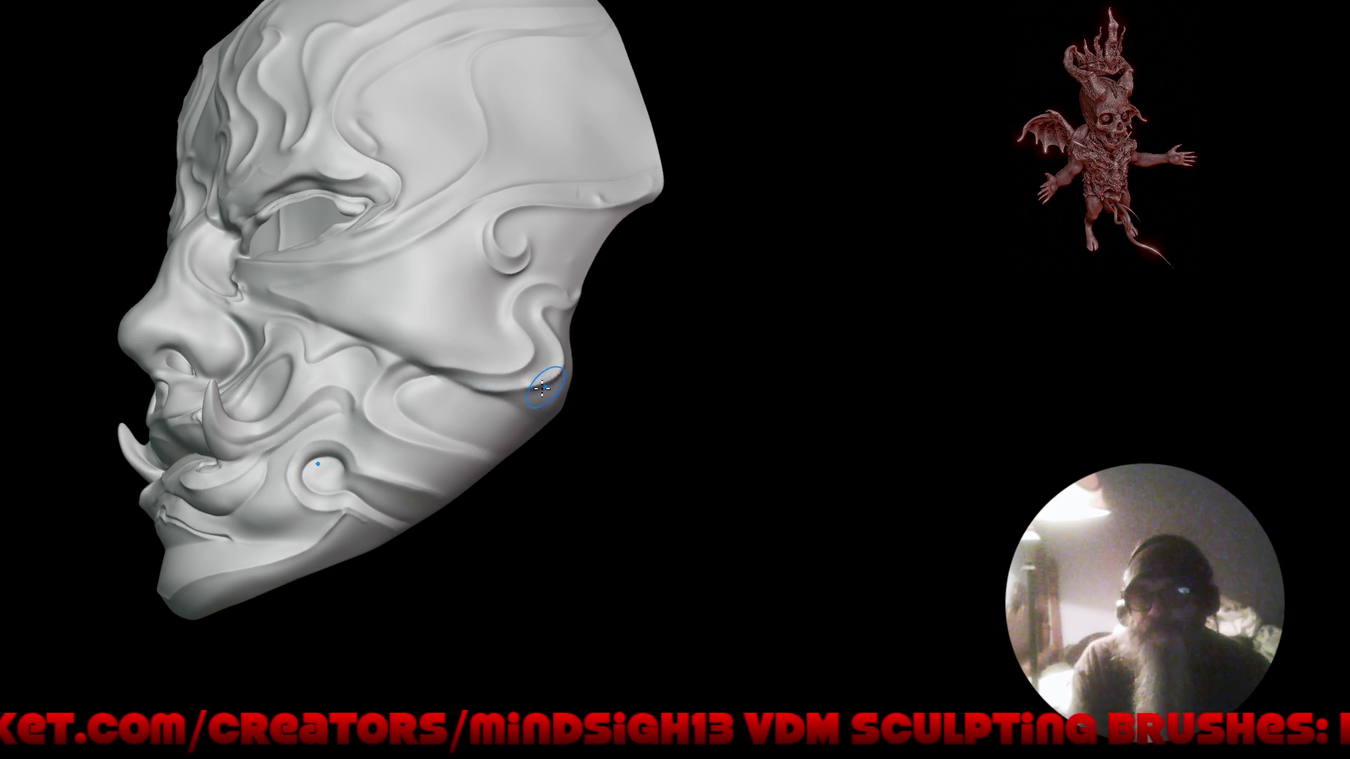
mouse_move(540, 330)
right_down()
mouse_move(615, 386)
mouse_move(536, 368)
mouse_move(551, 459)
mouse_move(598, 429)
mouse_move(659, 422)
mouse_move(656, 403)
mouse_move(716, 378)
mouse_move(421, 397)
right_up()
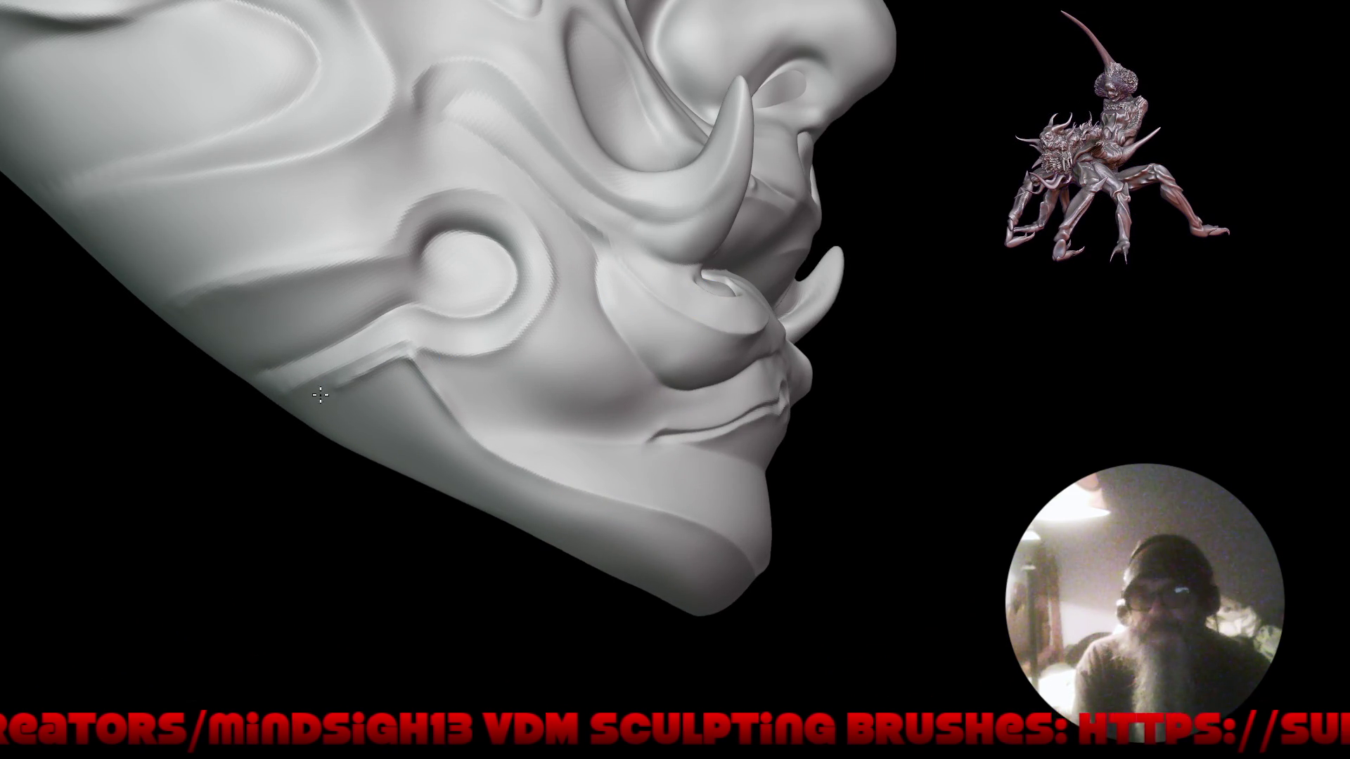
Sharpen the crease around the cheek ring, extending it toward the jaw, then view front-on.
drag(383, 363, 334, 385)
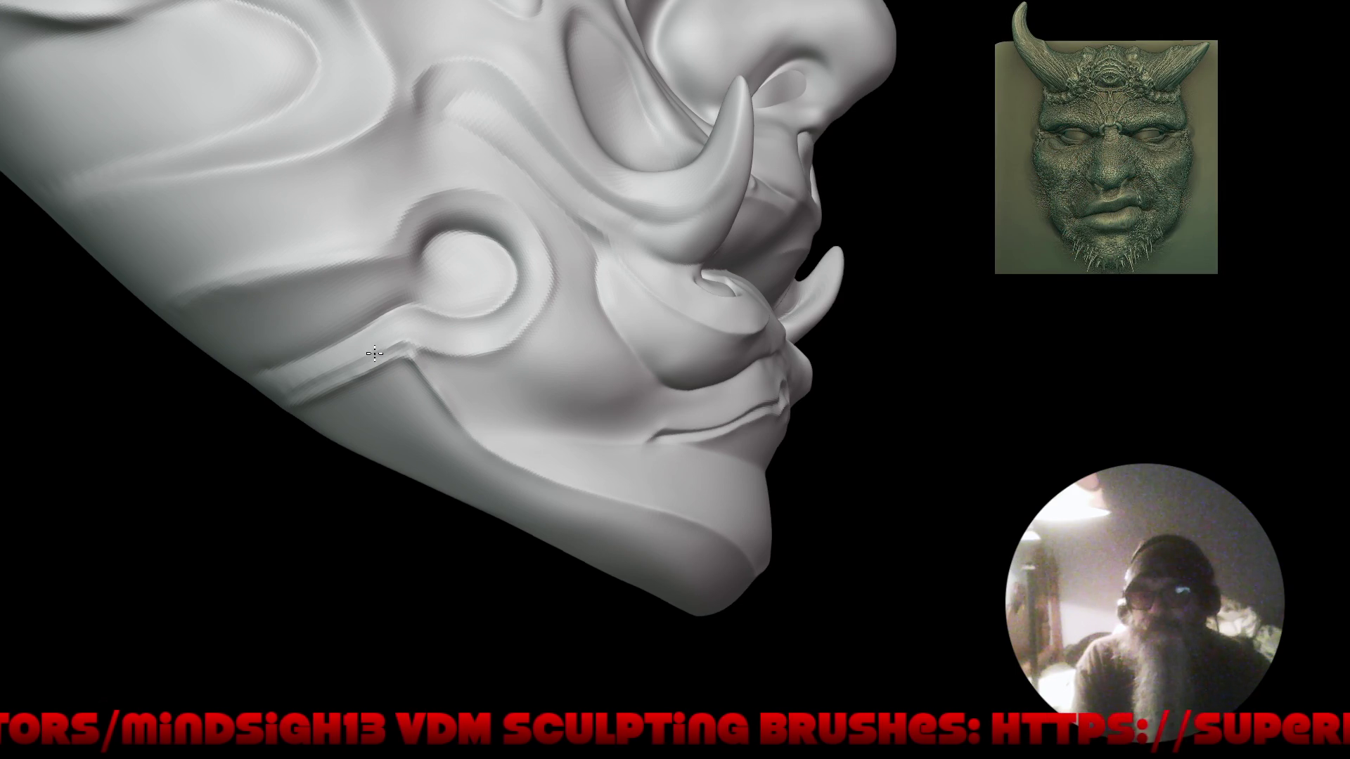
drag(395, 344, 320, 377)
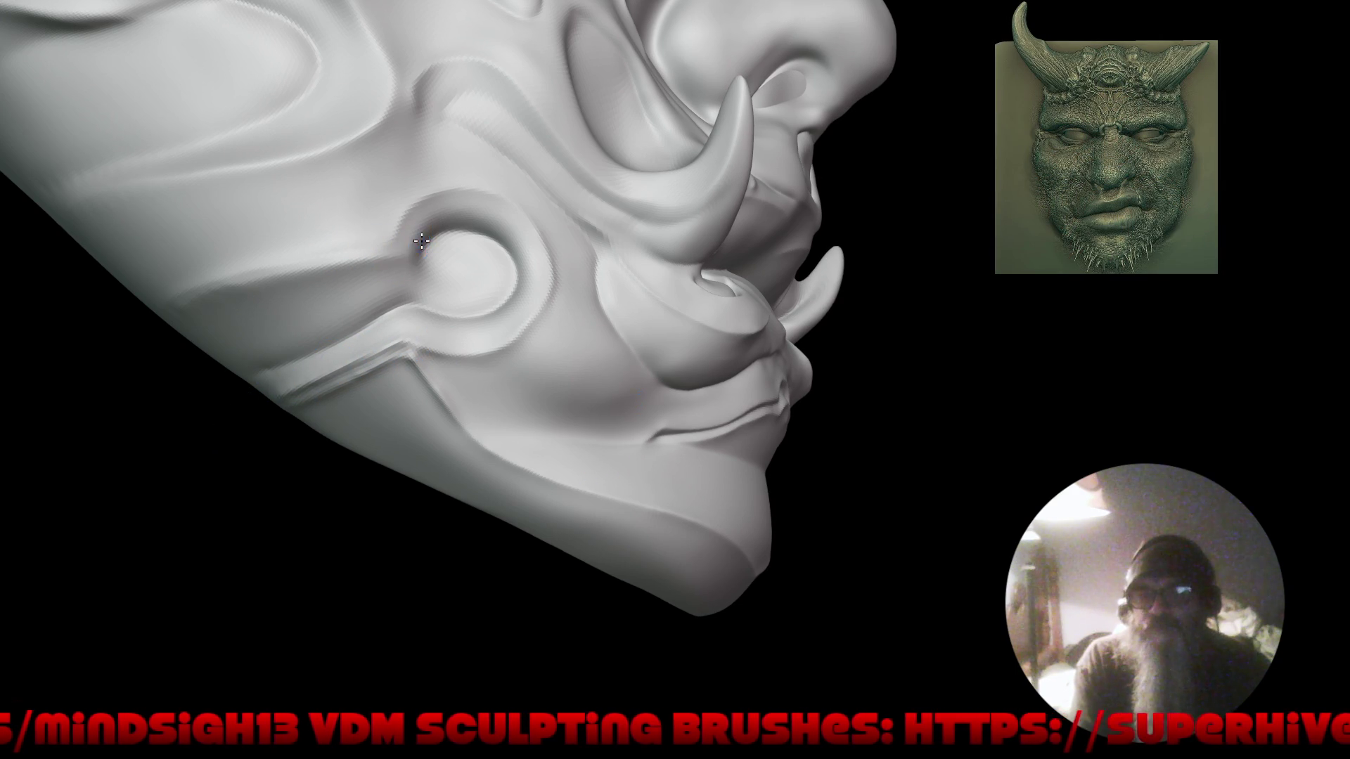
drag(398, 259, 285, 287)
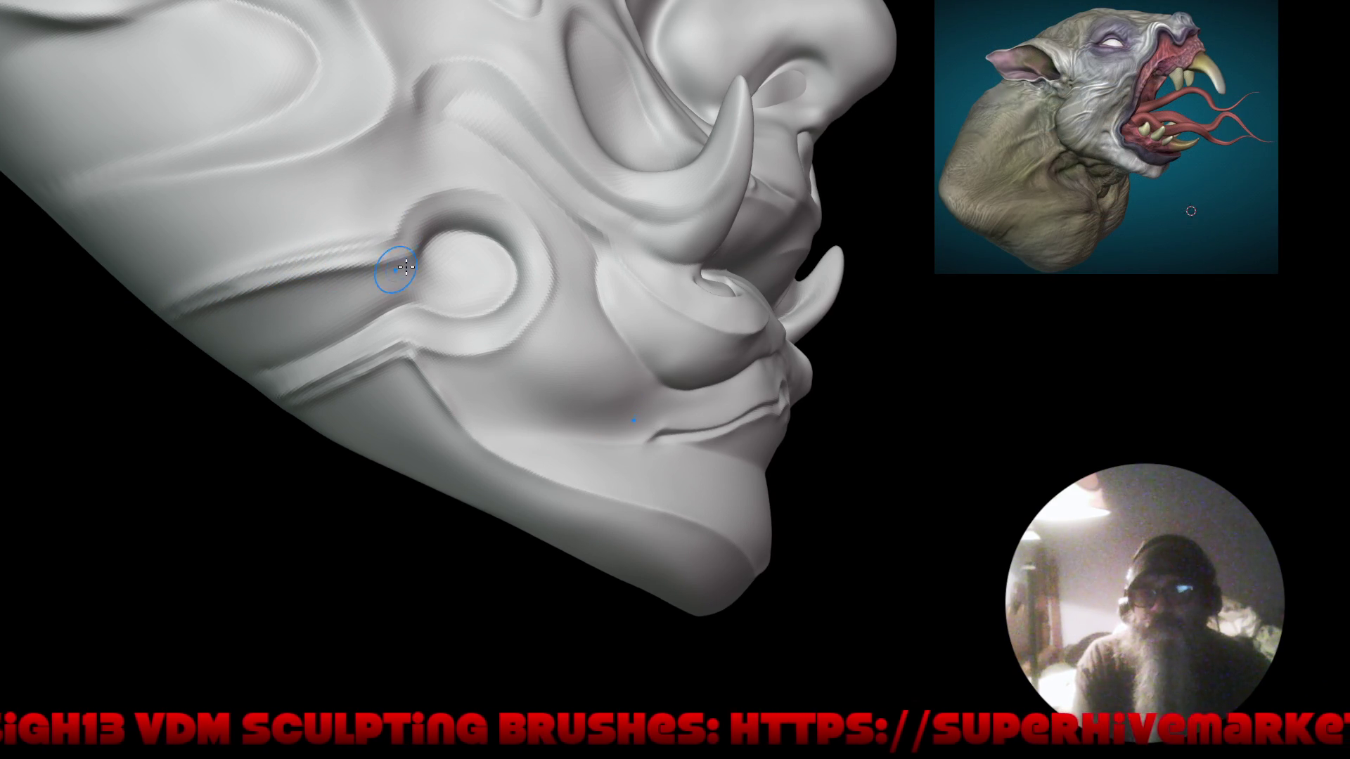
mouse_move(404, 265)
mouse_down()
mouse_move(236, 307)
mouse_move(149, 368)
mouse_move(294, 613)
mouse_move(302, 545)
mouse_move(432, 502)
mouse_move(380, 541)
mouse_move(402, 510)
mouse_up()
mouse_move(403, 510)
middle_down()
mouse_move(422, 473)
mouse_move(428, 350)
middle_up()
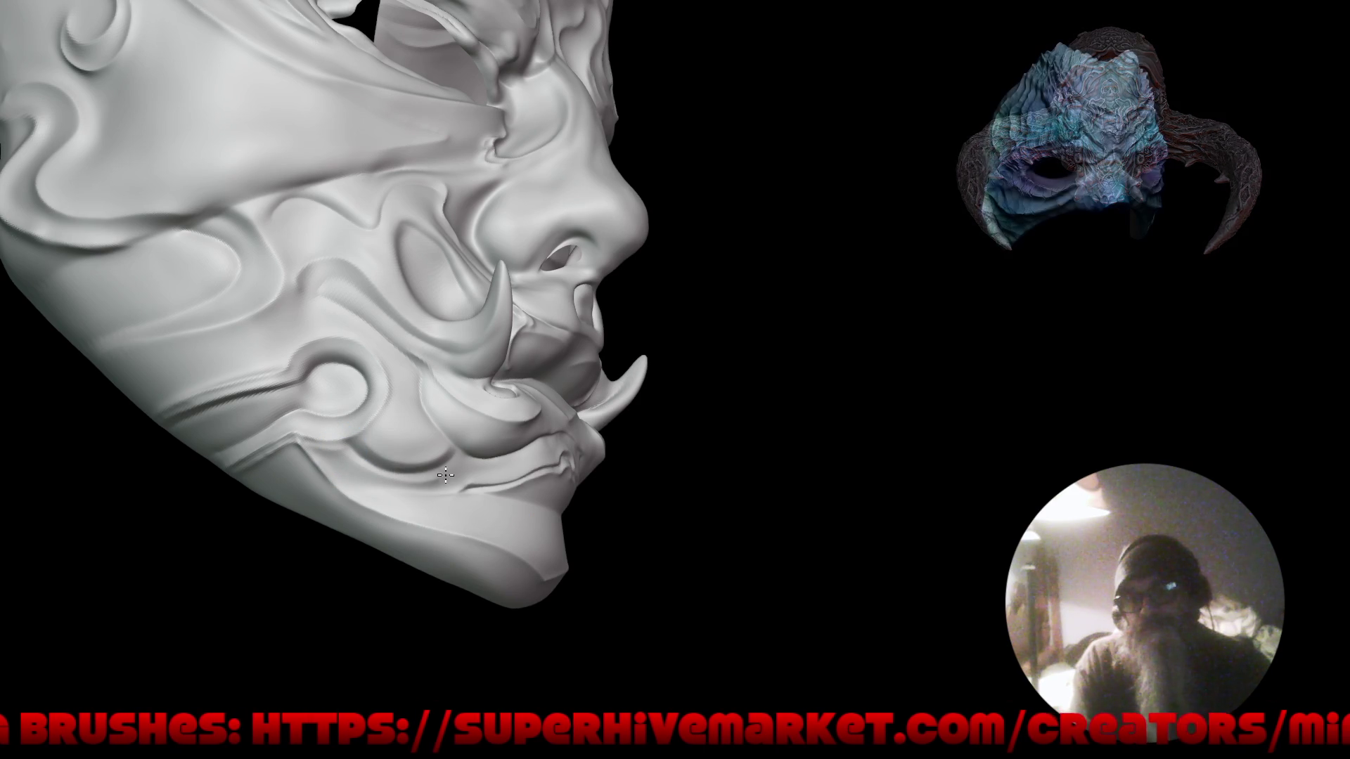
mouse_move(331, 482)
mouse_down()
mouse_move(341, 624)
mouse_move(573, 537)
mouse_move(508, 537)
mouse_move(542, 512)
mouse_move(596, 572)
mouse_move(603, 539)
mouse_move(509, 365)
mouse_up()
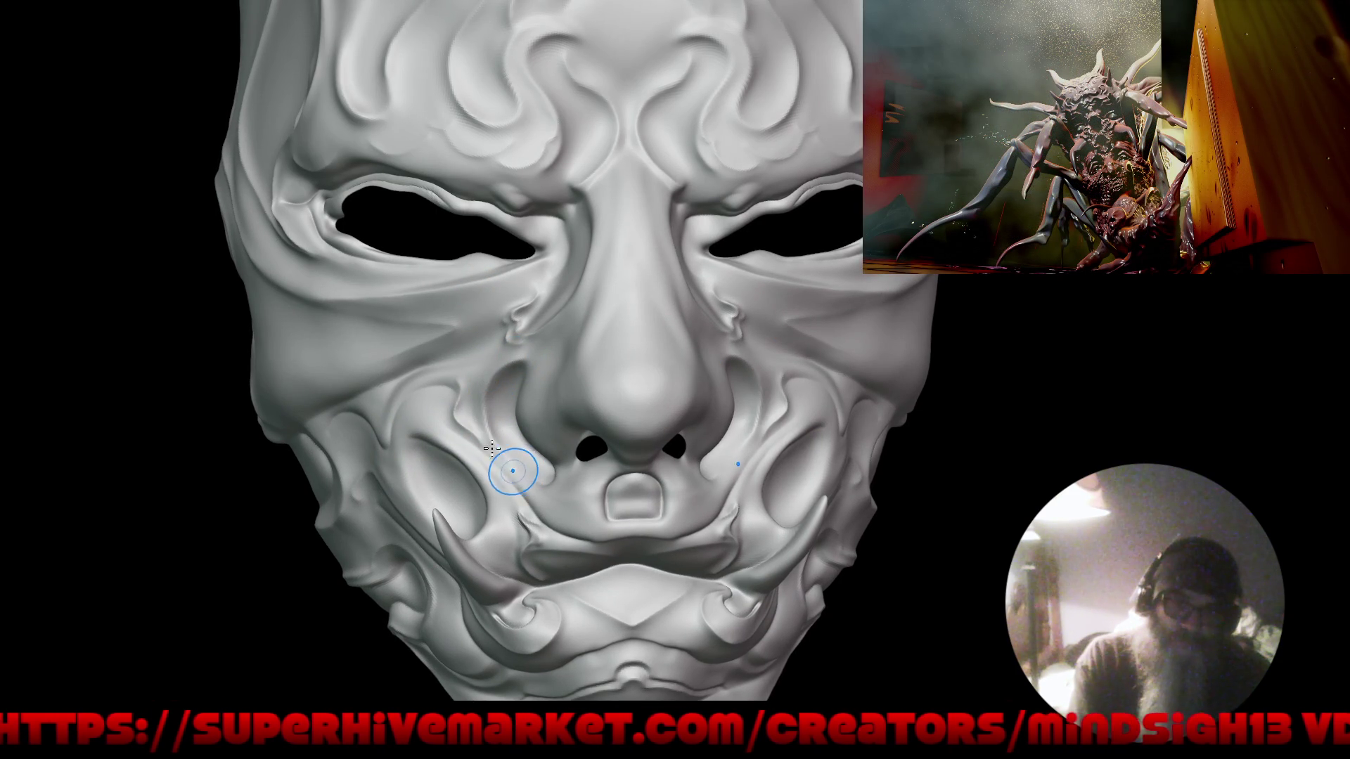
key(f)
drag(637, 499, 627, 501)
right_drag(627, 500, 594, 347)
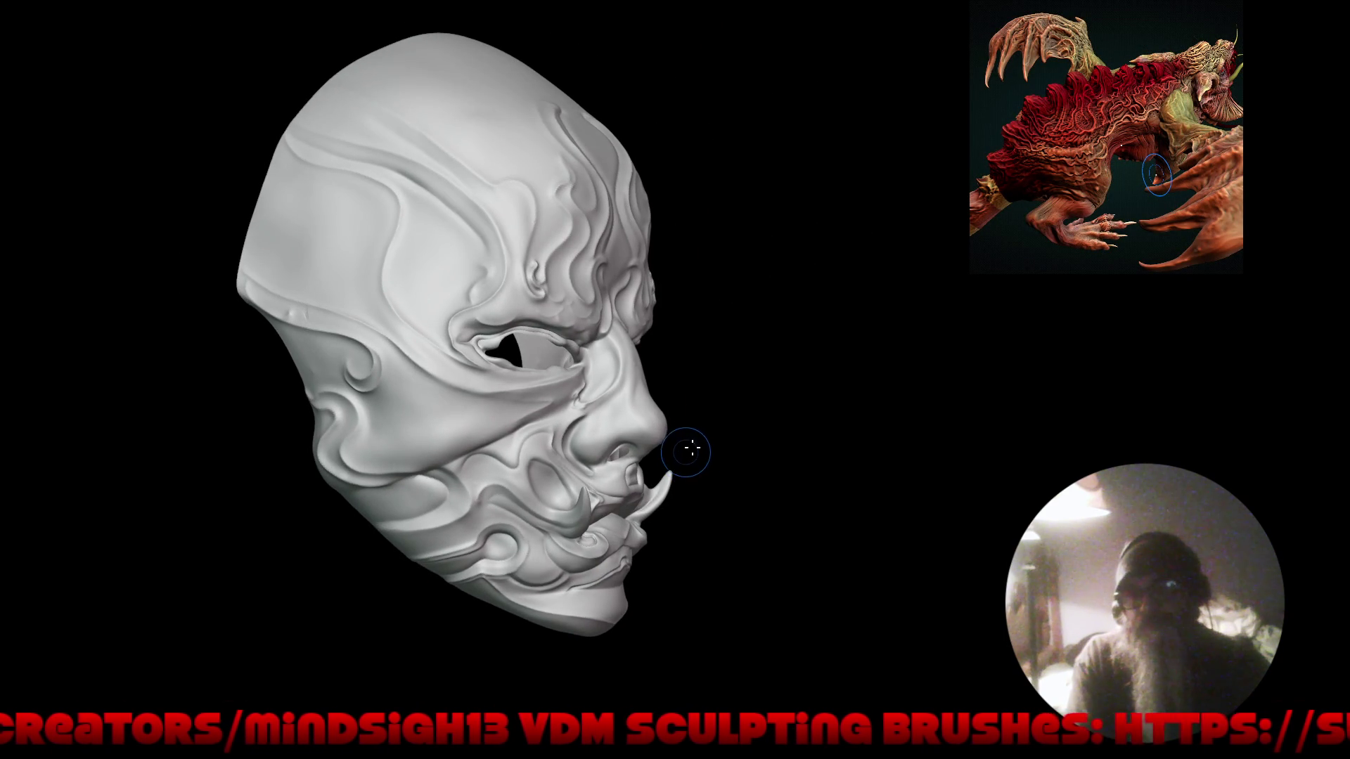
right_drag(663, 436, 671, 426)
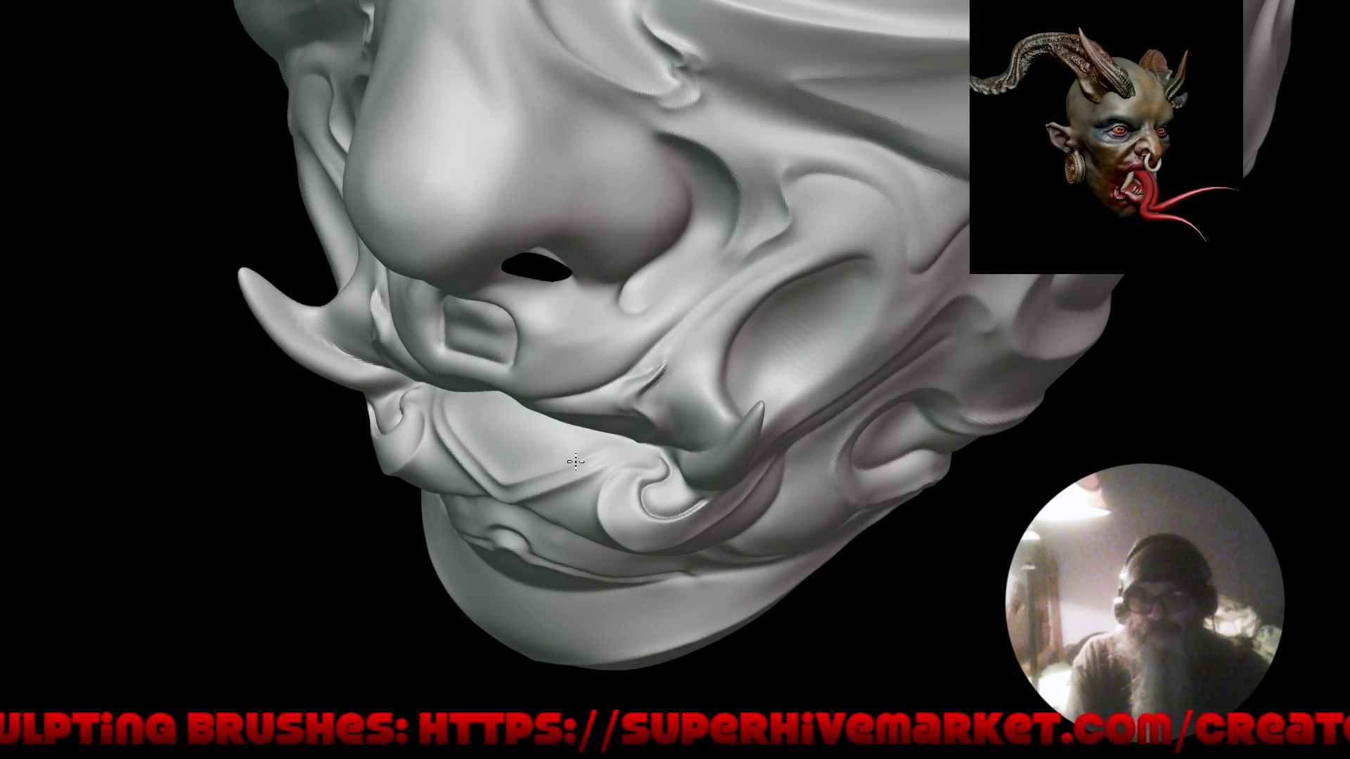
Carve a crease along the upper lip, then frame the nose and mouth up close.
right_drag(572, 474, 628, 382)
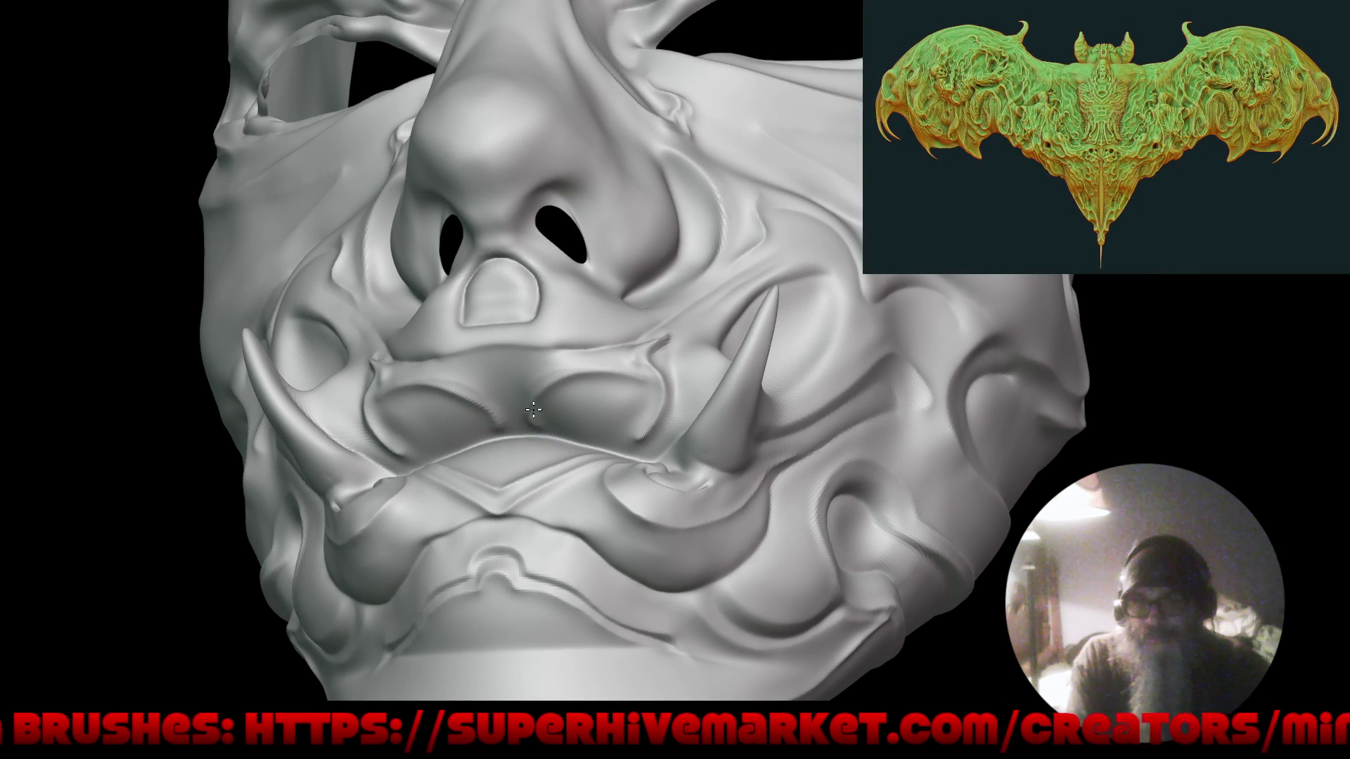
drag(637, 364, 576, 362)
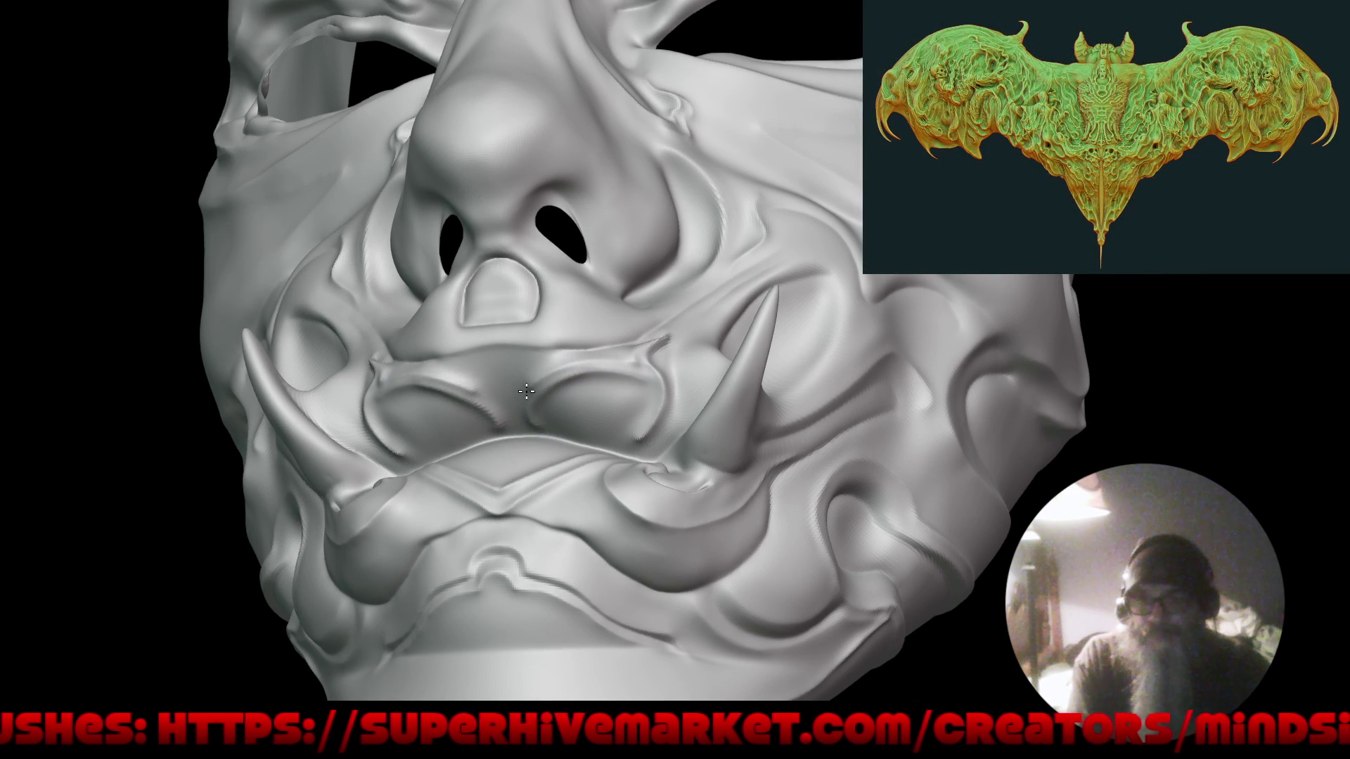
mouse_move(542, 441)
right_down()
mouse_move(497, 491)
mouse_move(577, 474)
mouse_move(587, 452)
mouse_move(564, 496)
mouse_move(545, 434)
mouse_move(563, 457)
mouse_move(555, 448)
right_up()
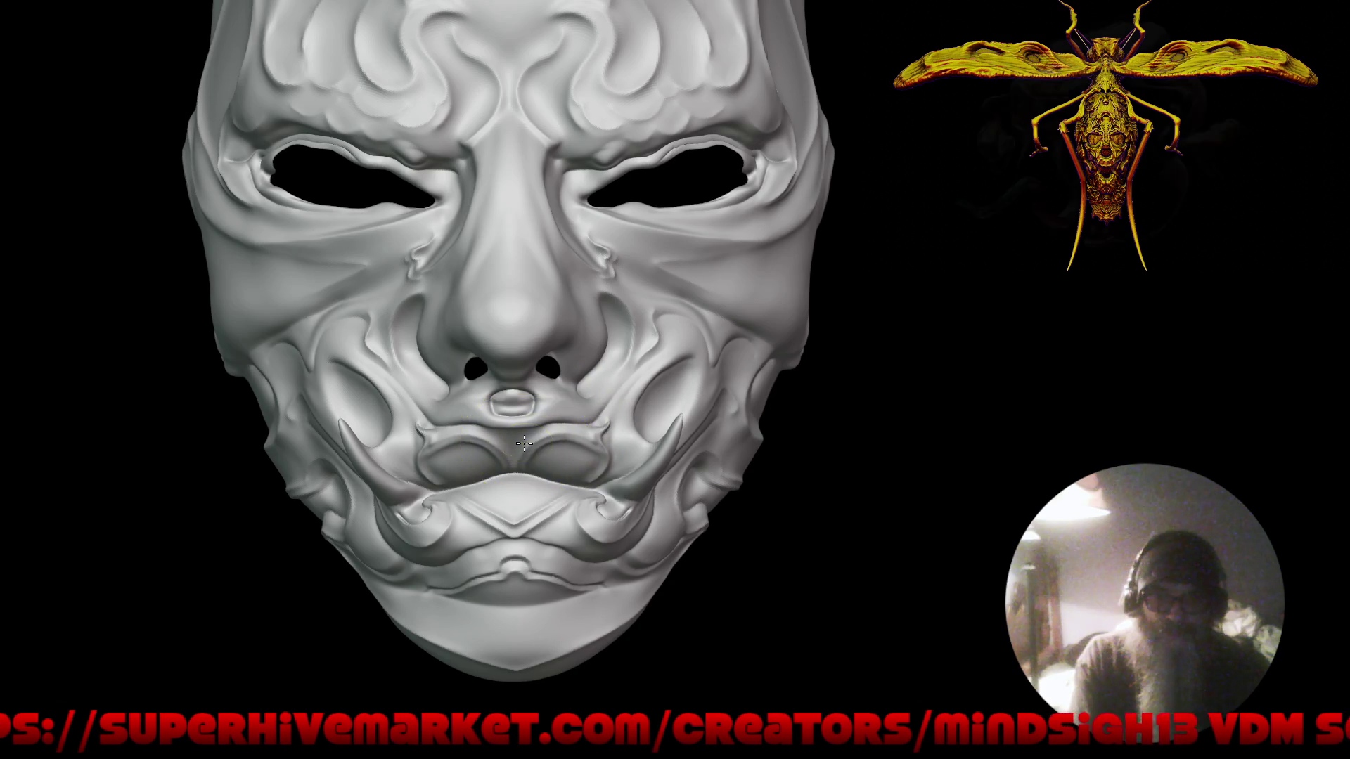
ctrl+right_drag(573, 443, 575, 417)
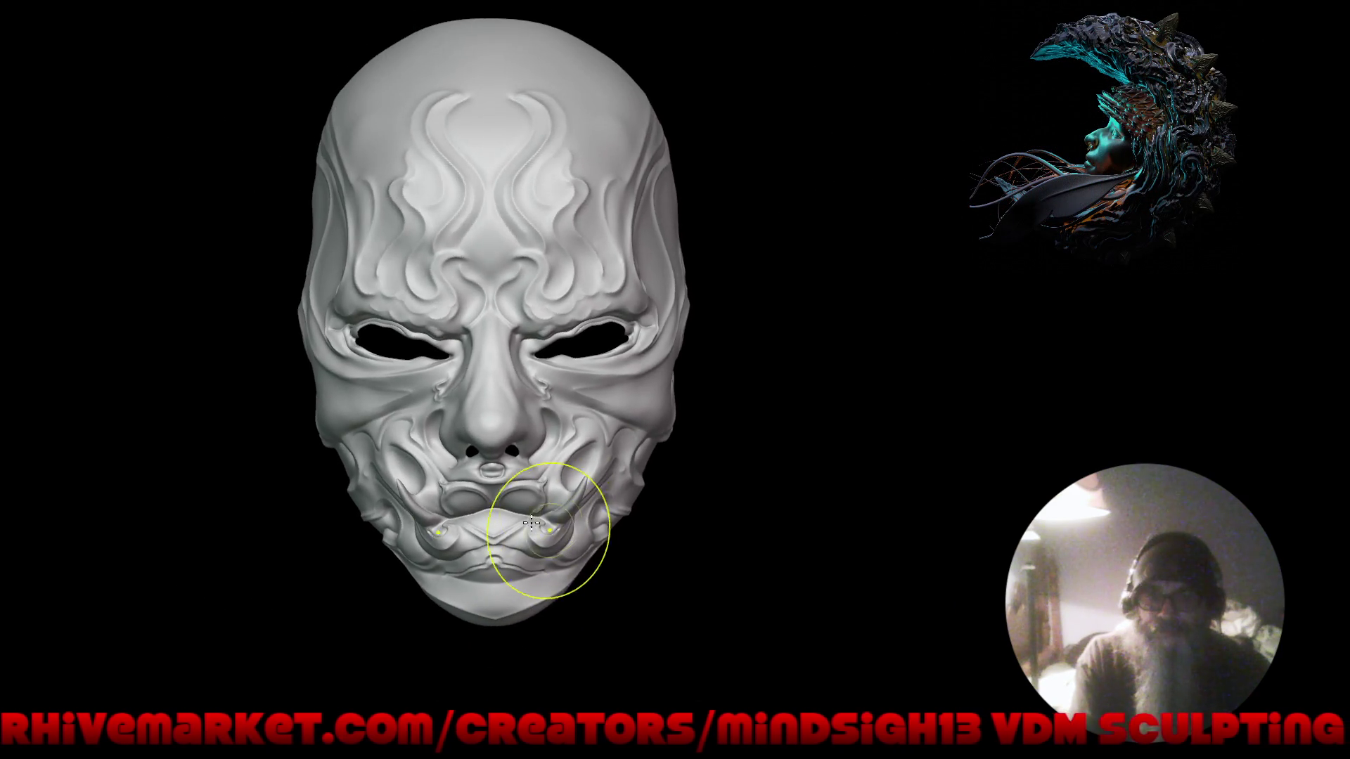
Refine the lower lip from a three-quarter view, then review the whole mask from the front.
mouse_move(557, 527)
mouse_down()
mouse_move(633, 519)
mouse_move(612, 513)
mouse_move(611, 476)
mouse_move(633, 519)
mouse_move(593, 483)
mouse_move(588, 441)
mouse_move(527, 480)
mouse_up()
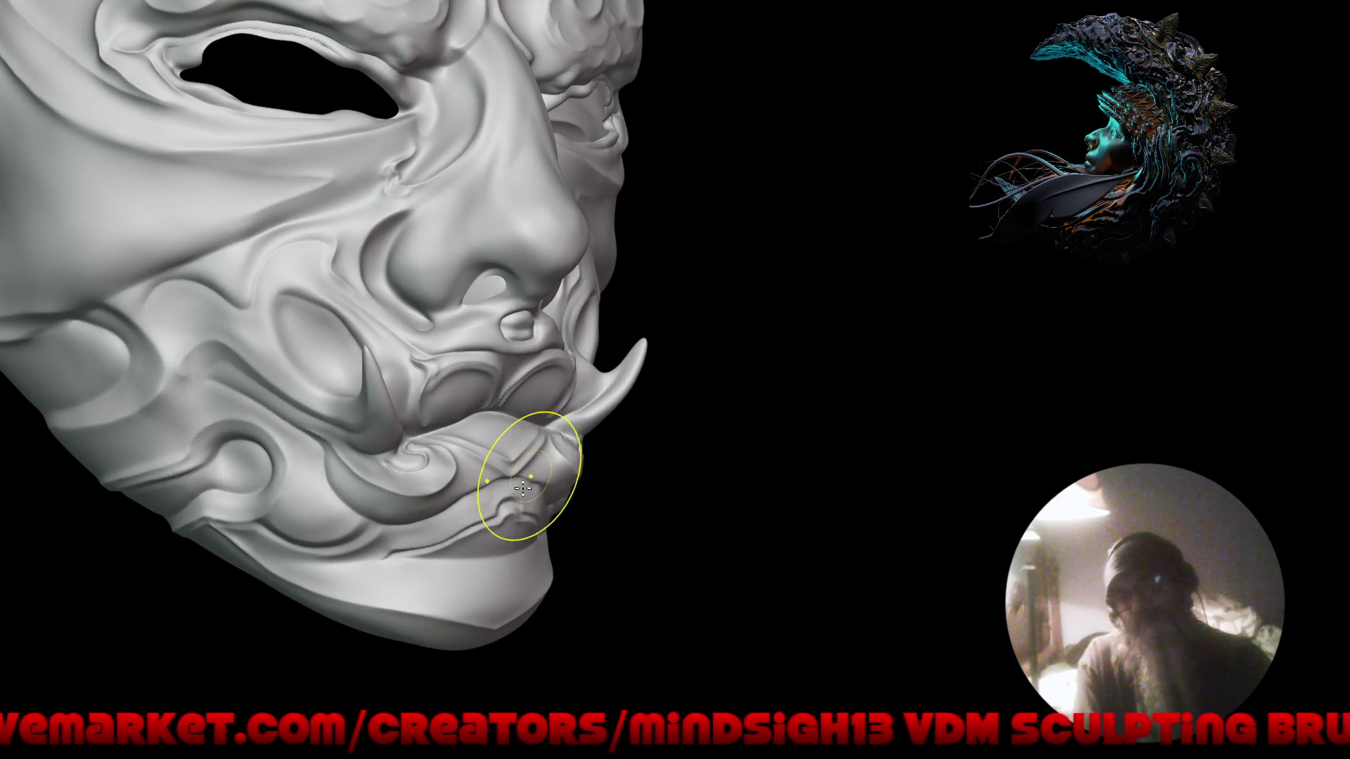
drag(484, 550, 510, 542)
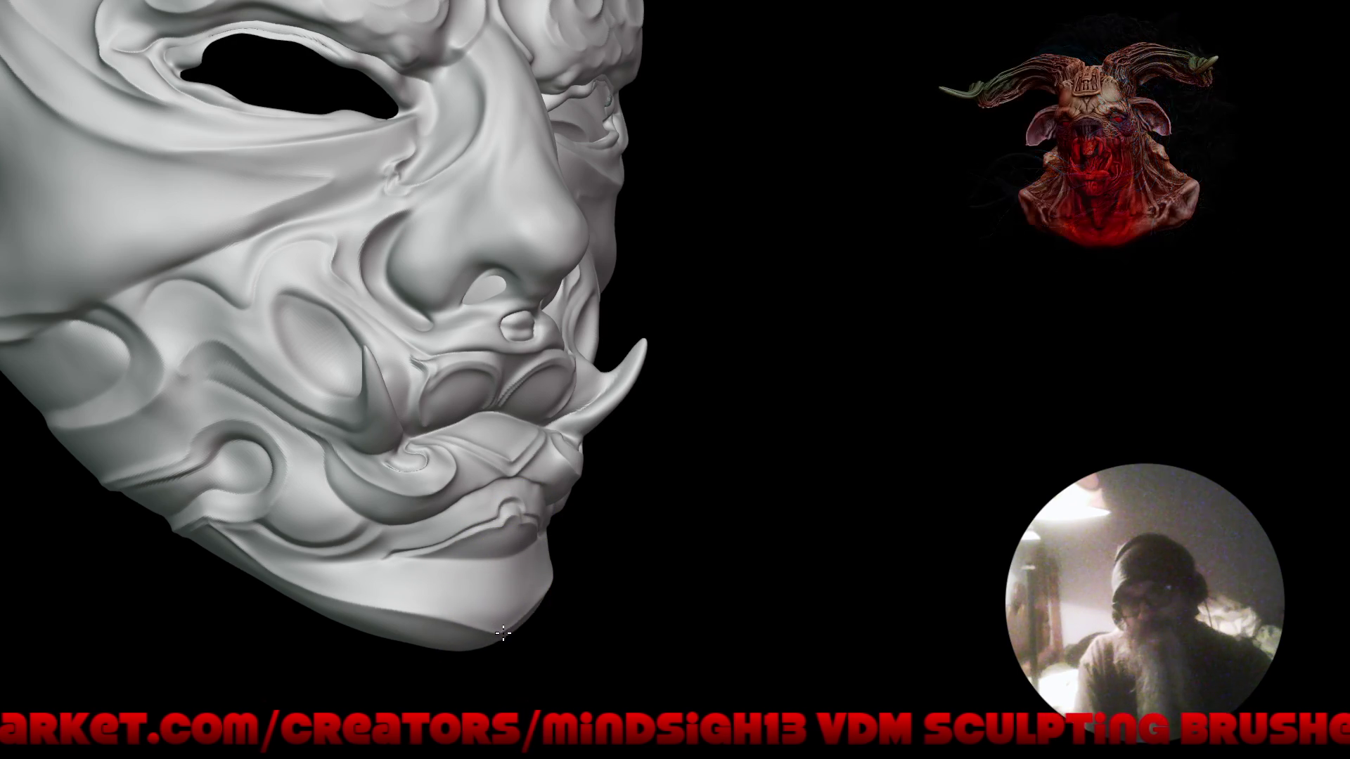
mouse_move(507, 640)
mouse_down()
mouse_move(519, 632)
mouse_move(501, 596)
mouse_up()
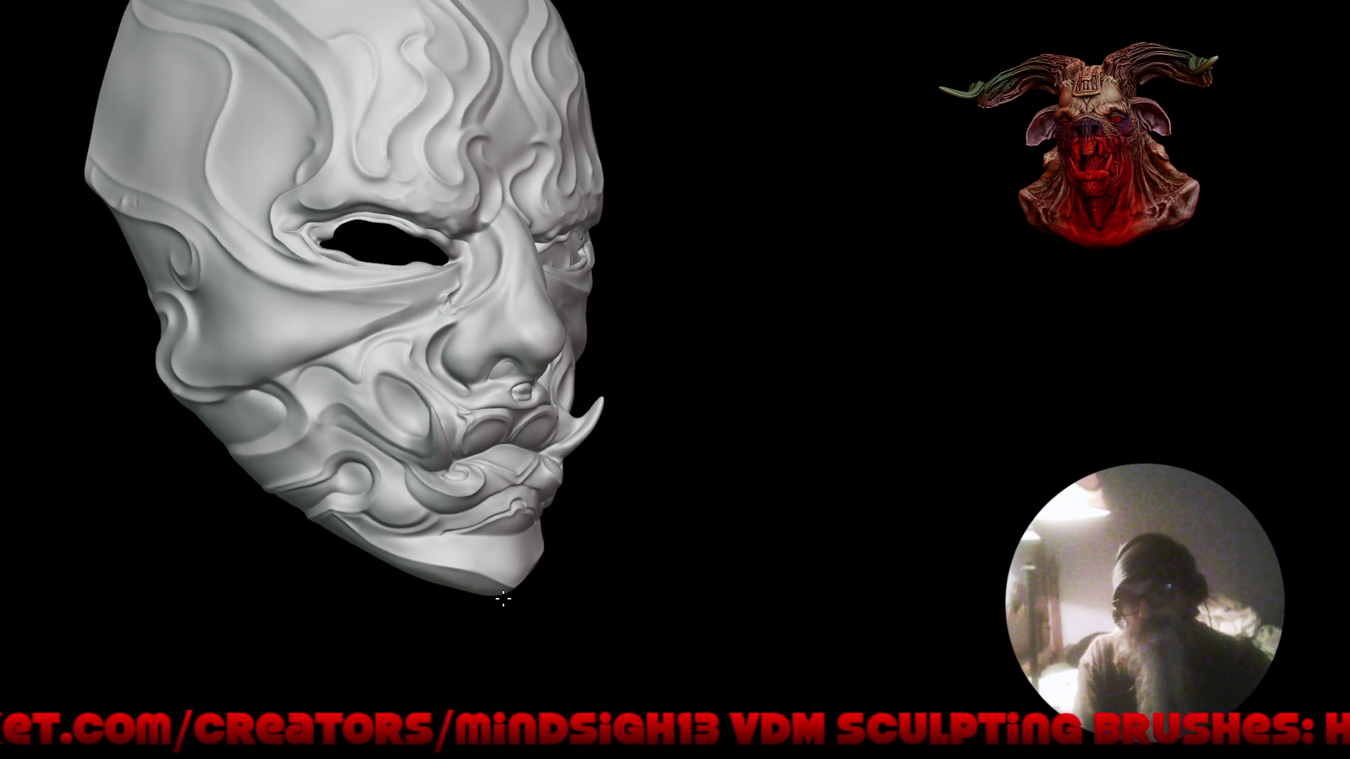
drag(608, 538, 587, 545)
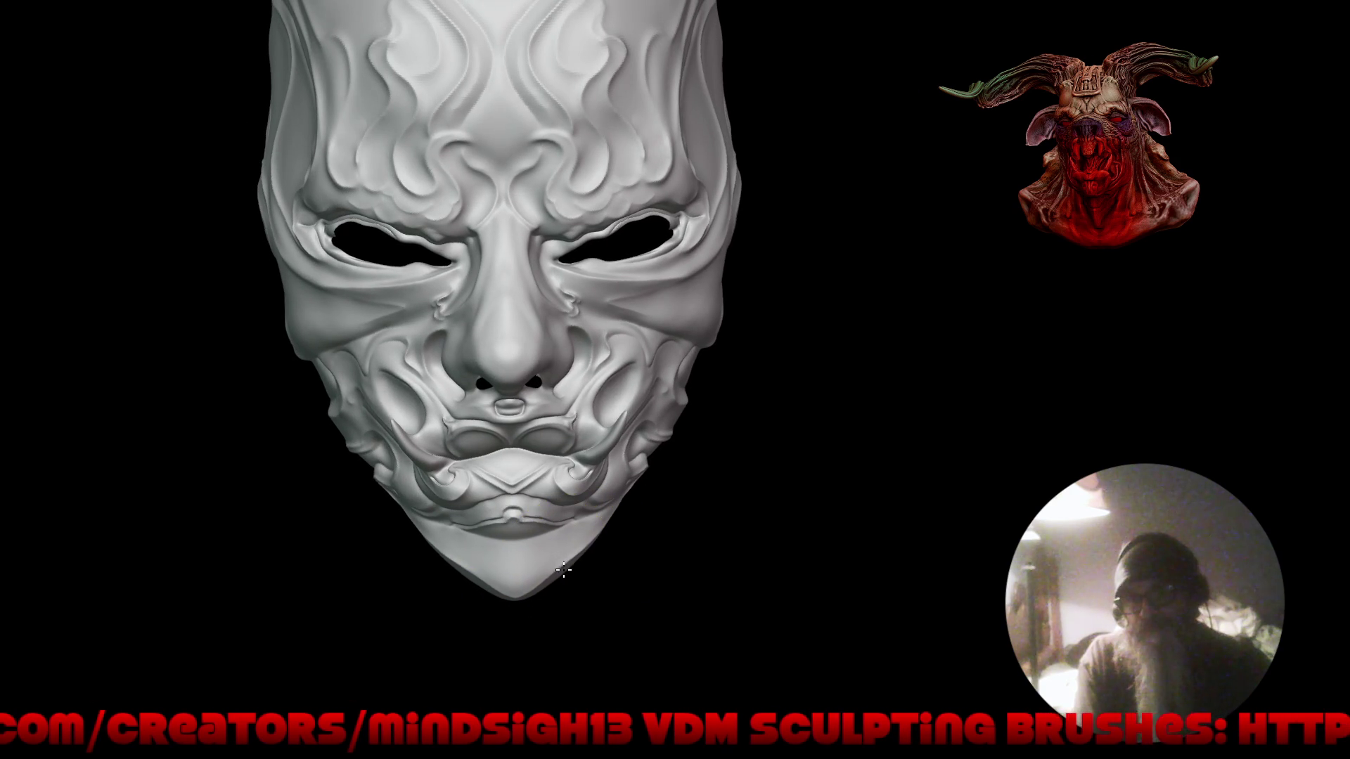
mouse_move(575, 559)
mouse_down()
mouse_move(582, 494)
mouse_move(647, 476)
mouse_move(641, 461)
mouse_up()
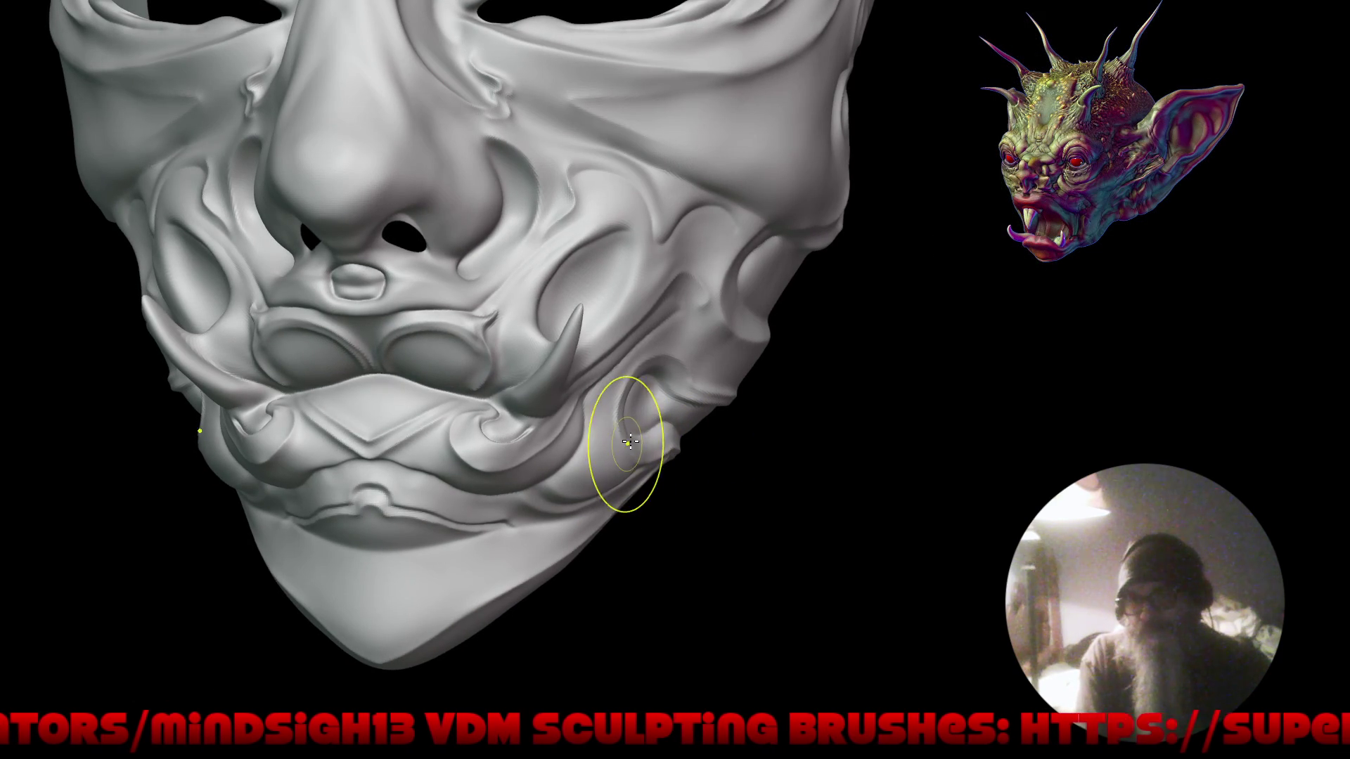
mouse_move(627, 497)
mouse_down()
mouse_move(600, 564)
mouse_move(635, 536)
mouse_move(620, 548)
mouse_move(623, 612)
mouse_move(618, 542)
mouse_move(732, 545)
mouse_move(504, 545)
mouse_move(548, 558)
mouse_up()
scroll(506, 506, up, 10)
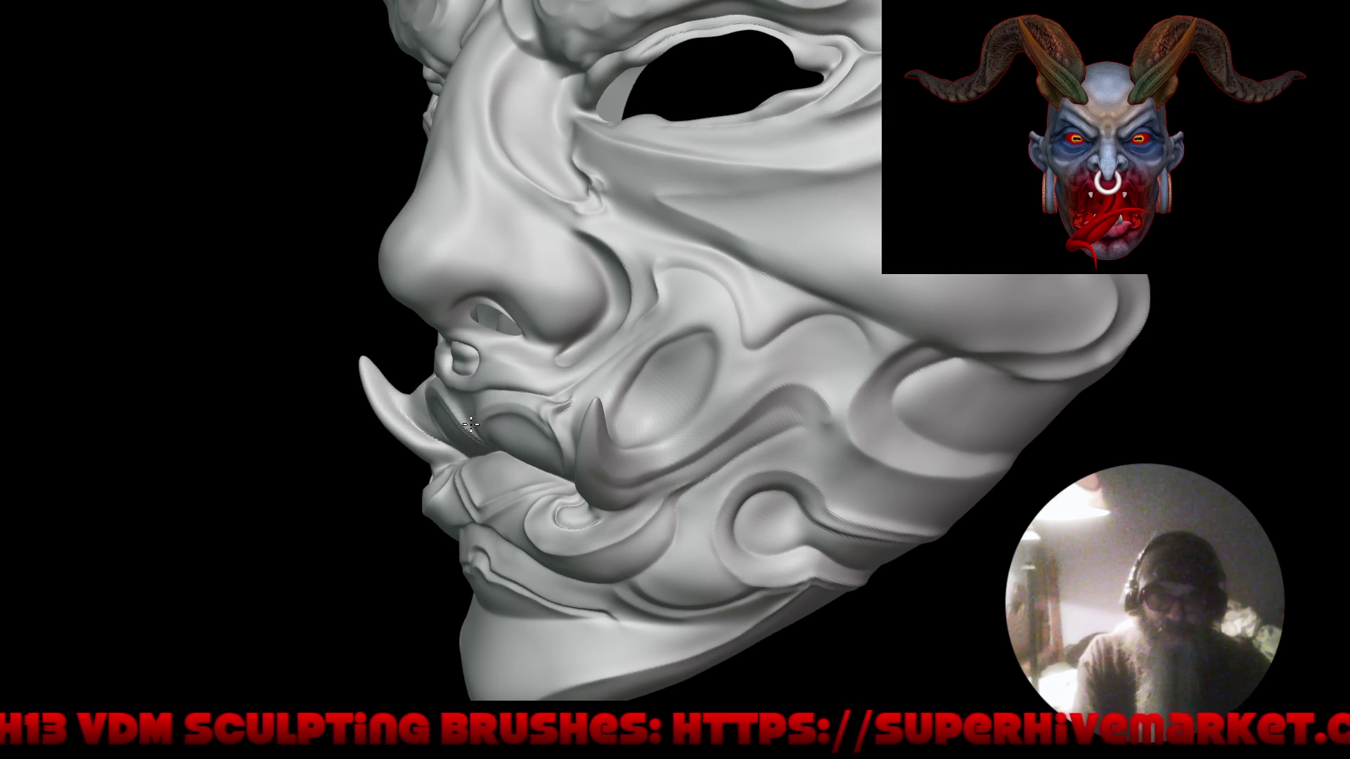
mouse_move(455, 361)
right_down()
mouse_move(654, 392)
mouse_move(603, 379)
mouse_move(597, 506)
mouse_move(621, 488)
mouse_move(615, 506)
mouse_move(639, 467)
mouse_move(592, 469)
mouse_move(802, 461)
mouse_move(675, 464)
mouse_move(735, 466)
mouse_move(722, 448)
right_up()
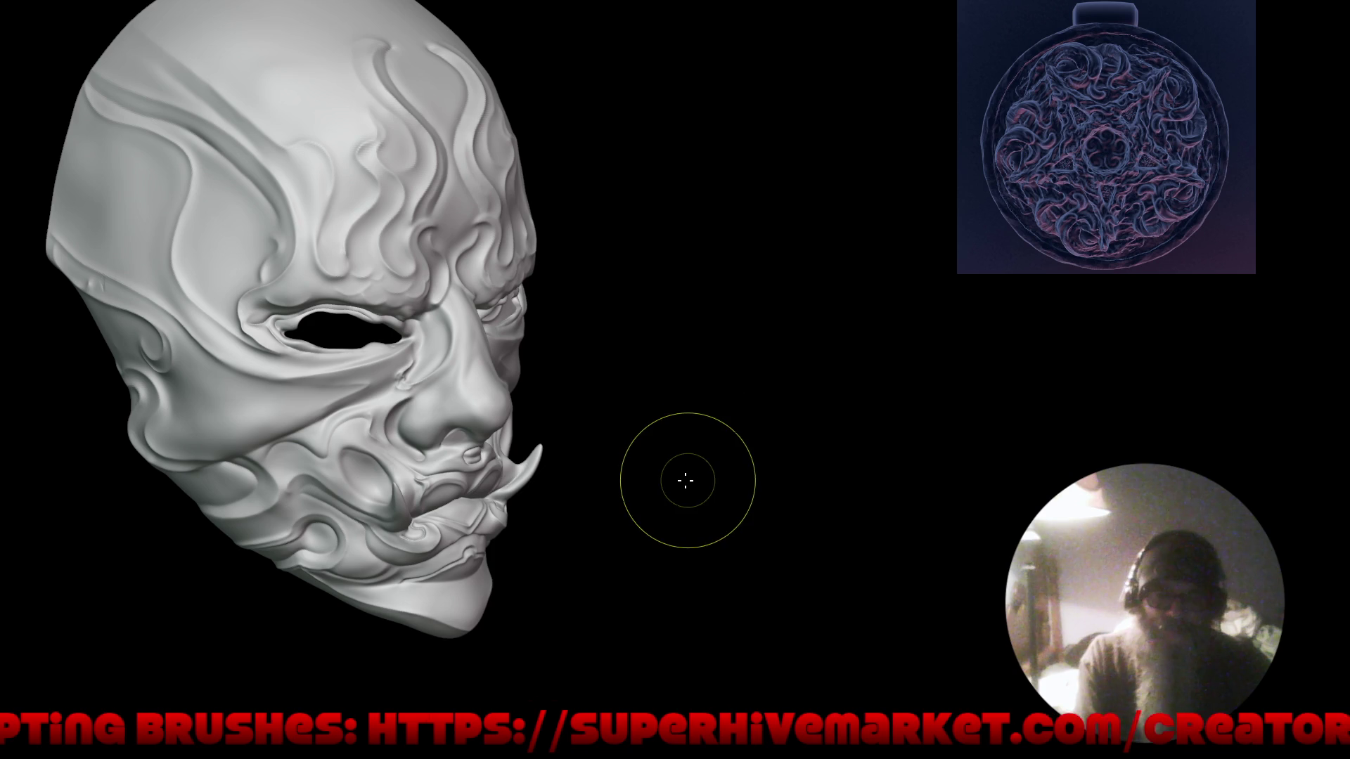
Orbit the mask from its left side to a straight front view and zoom in.
right_drag(711, 403, 699, 391)
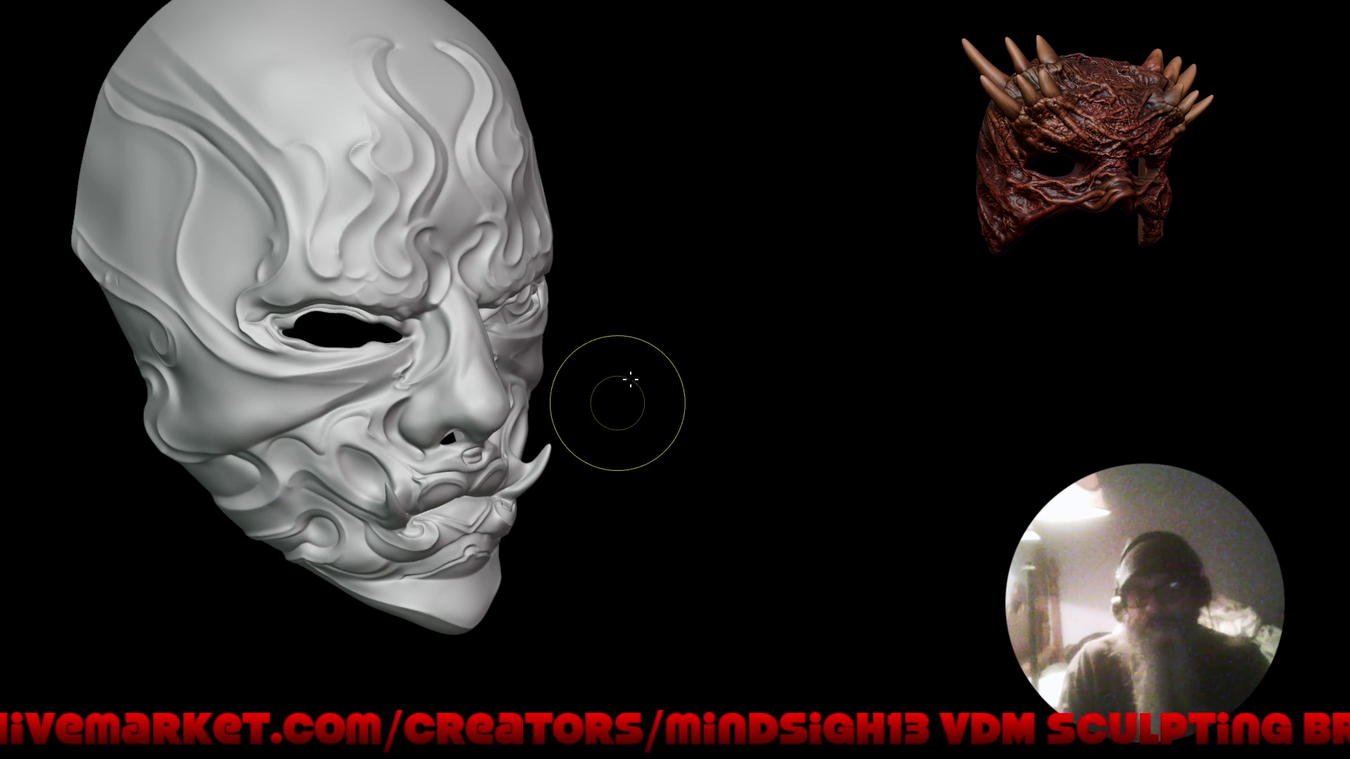
mouse_move(642, 431)
shift+mouse_down()
mouse_move(625, 401)
mouse_move(693, 415)
mouse_move(694, 443)
mouse_move(547, 427)
mouse_move(637, 471)
mouse_move(557, 394)
shift+mouse_up()
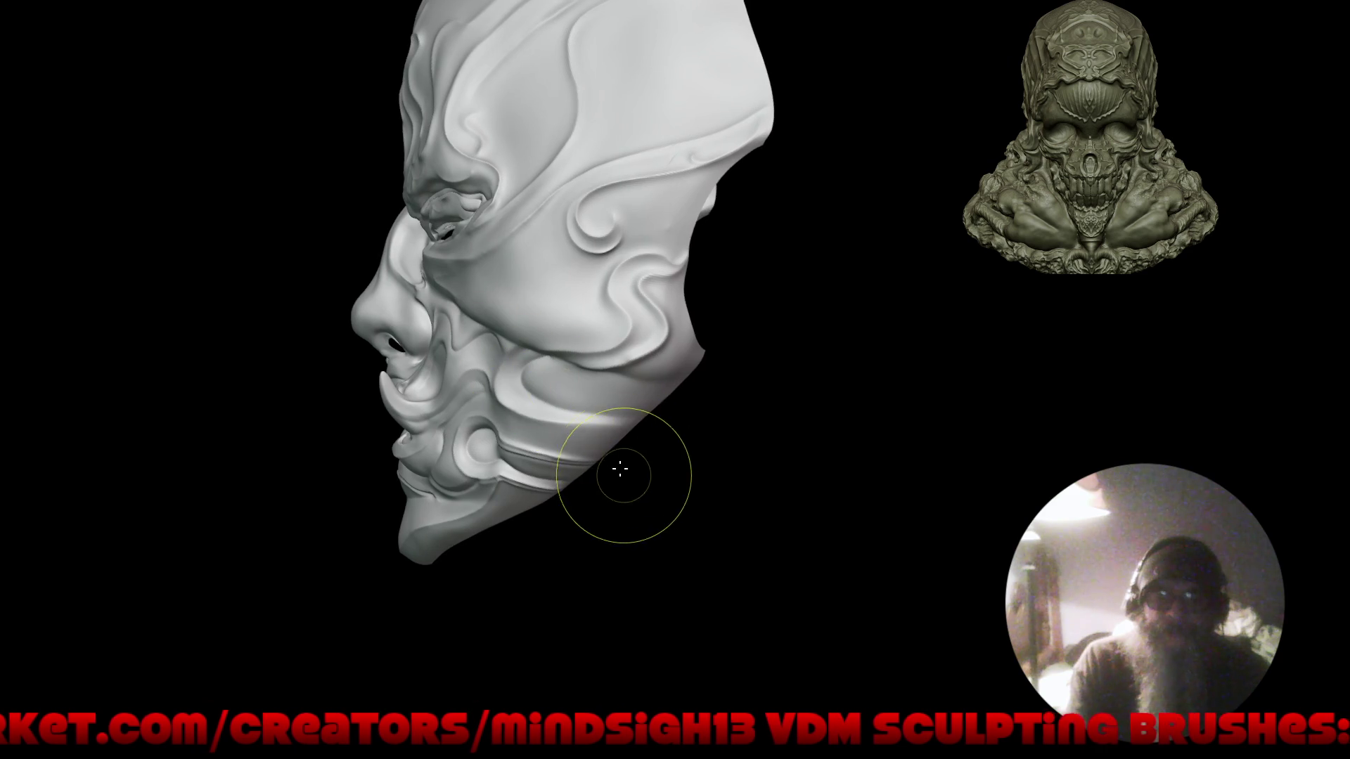
scroll(618, 467, up, 3)
Switch to the Draw Sharp brush from Quick Favorites and orbit to the right side of the face.
key(q)
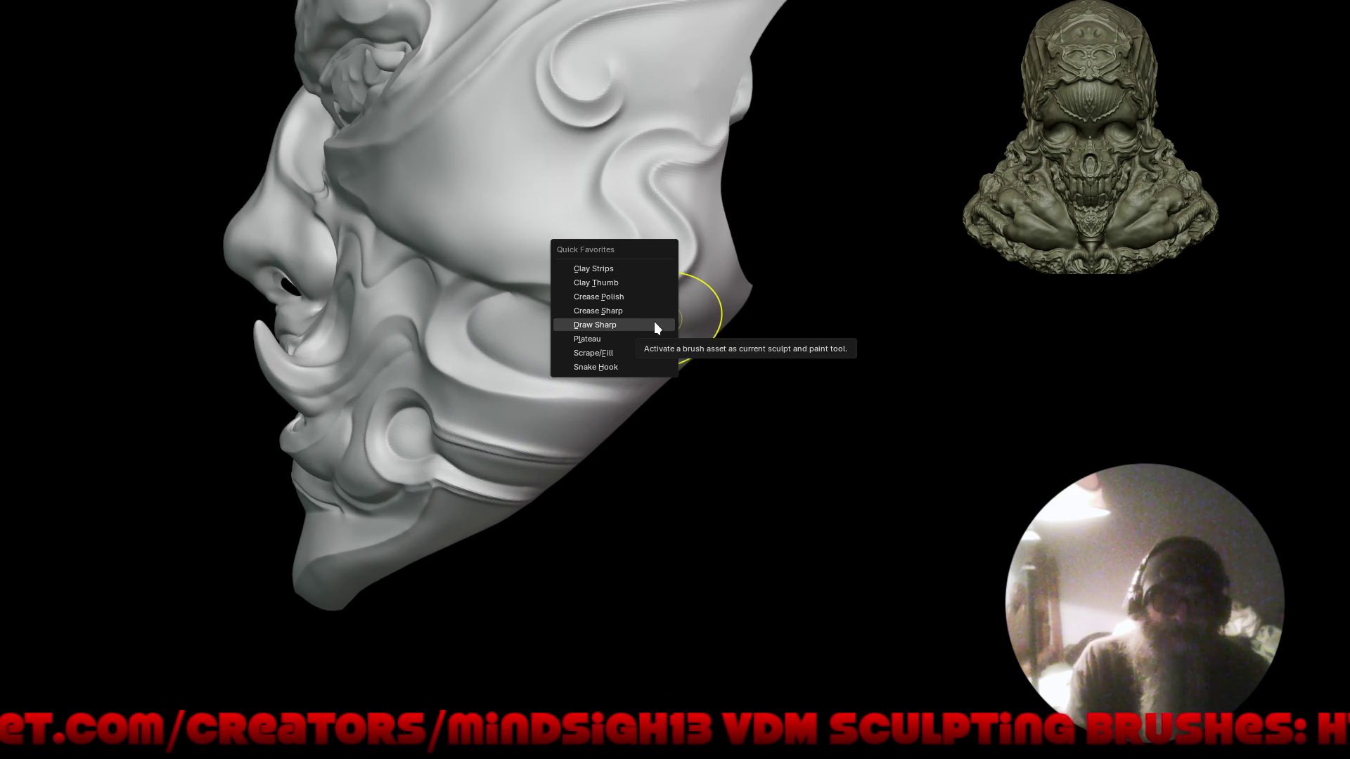
click(655, 322)
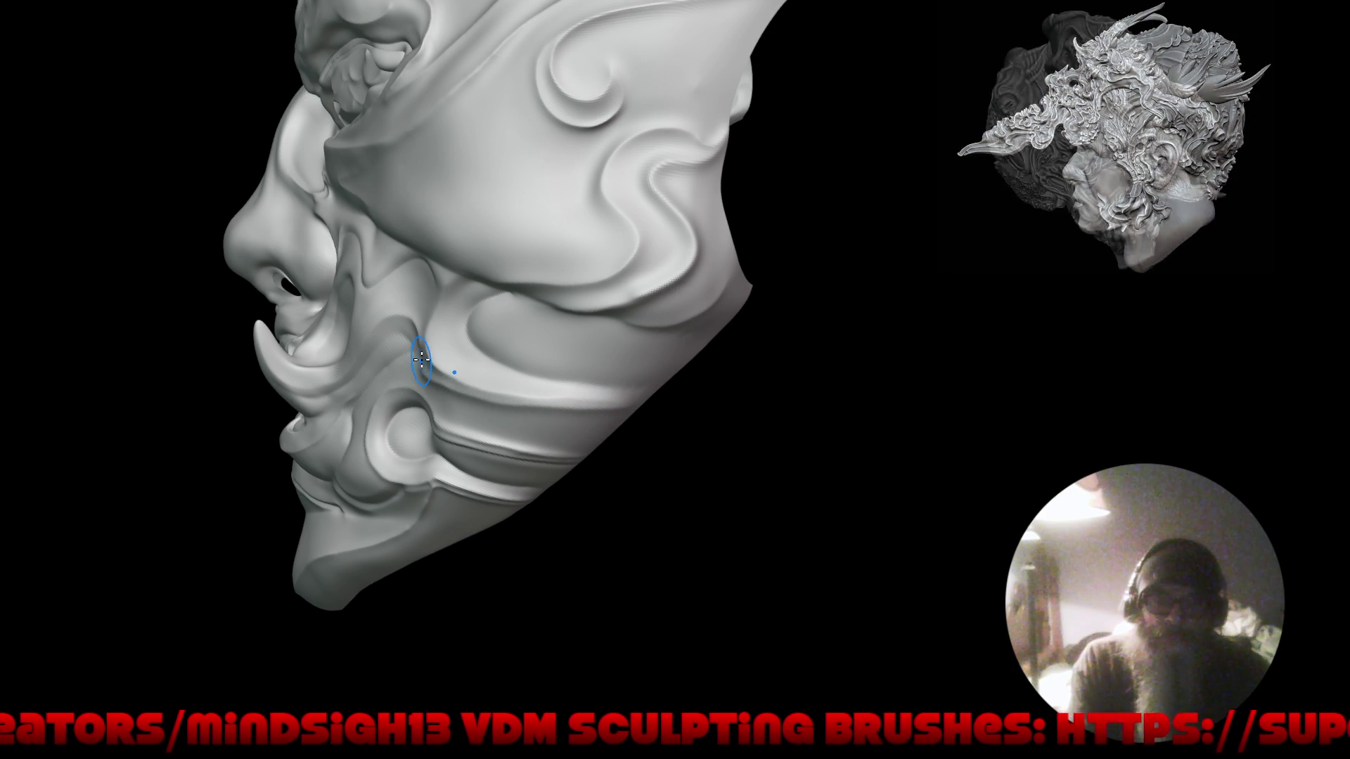
mouse_move(391, 438)
right_down()
mouse_move(659, 421)
mouse_move(650, 383)
right_up()
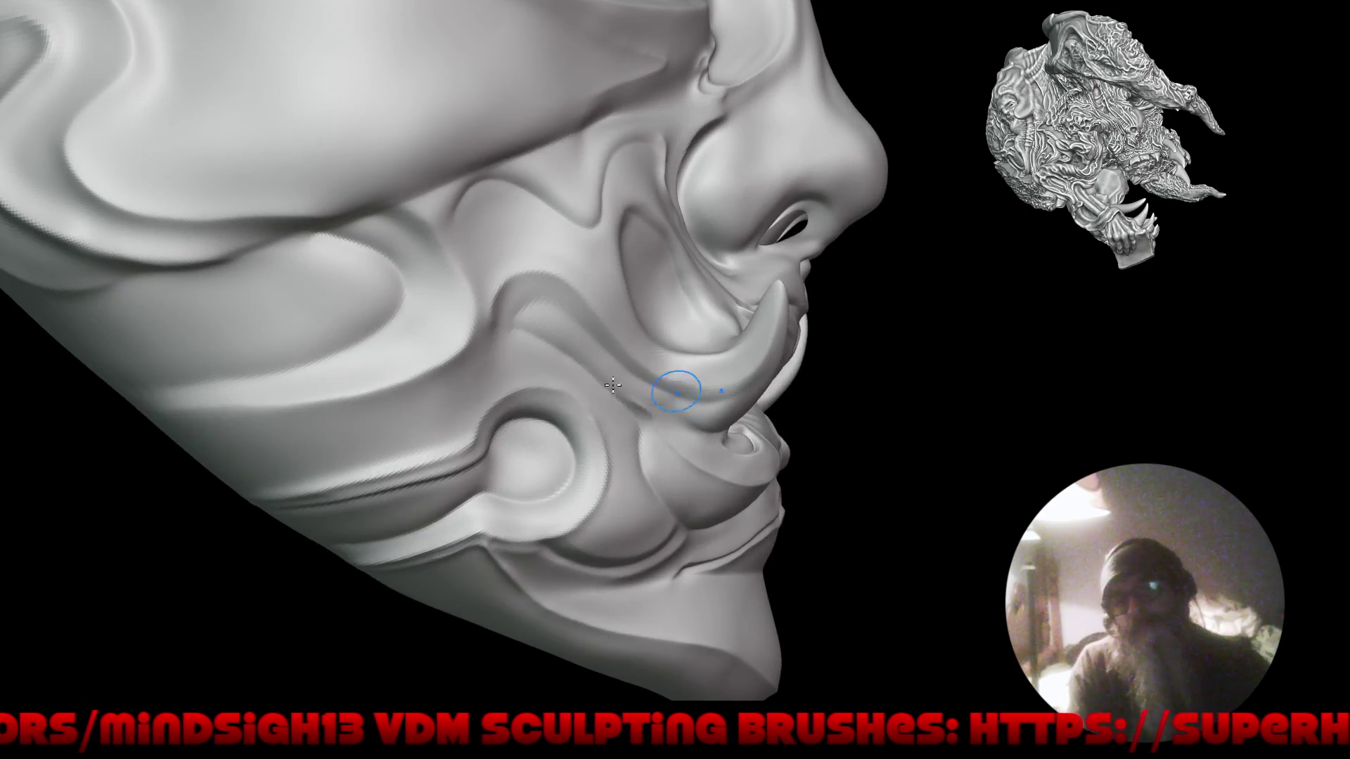
right_drag(545, 396, 744, 415)
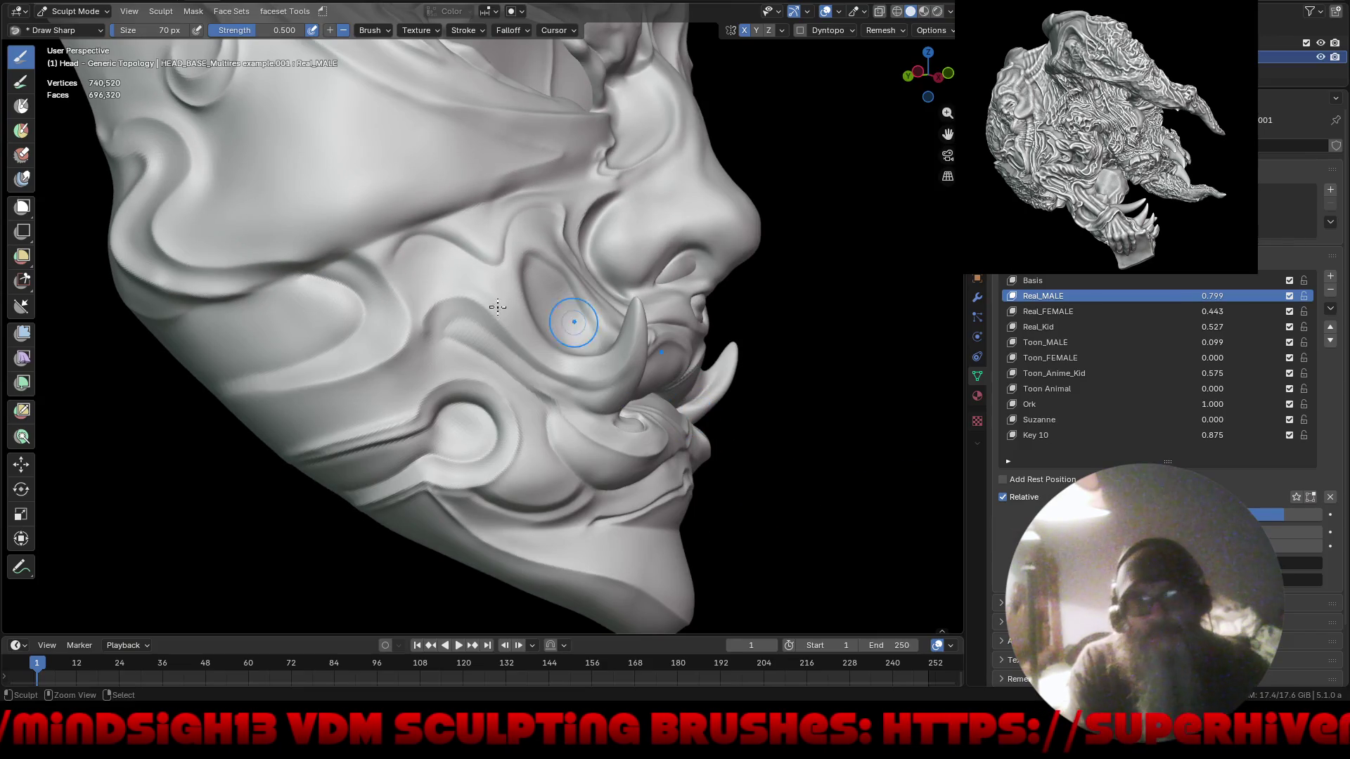
Maximise the 3D viewport over the whole window with Ctrl+Alt+Space.
click(56, 2)
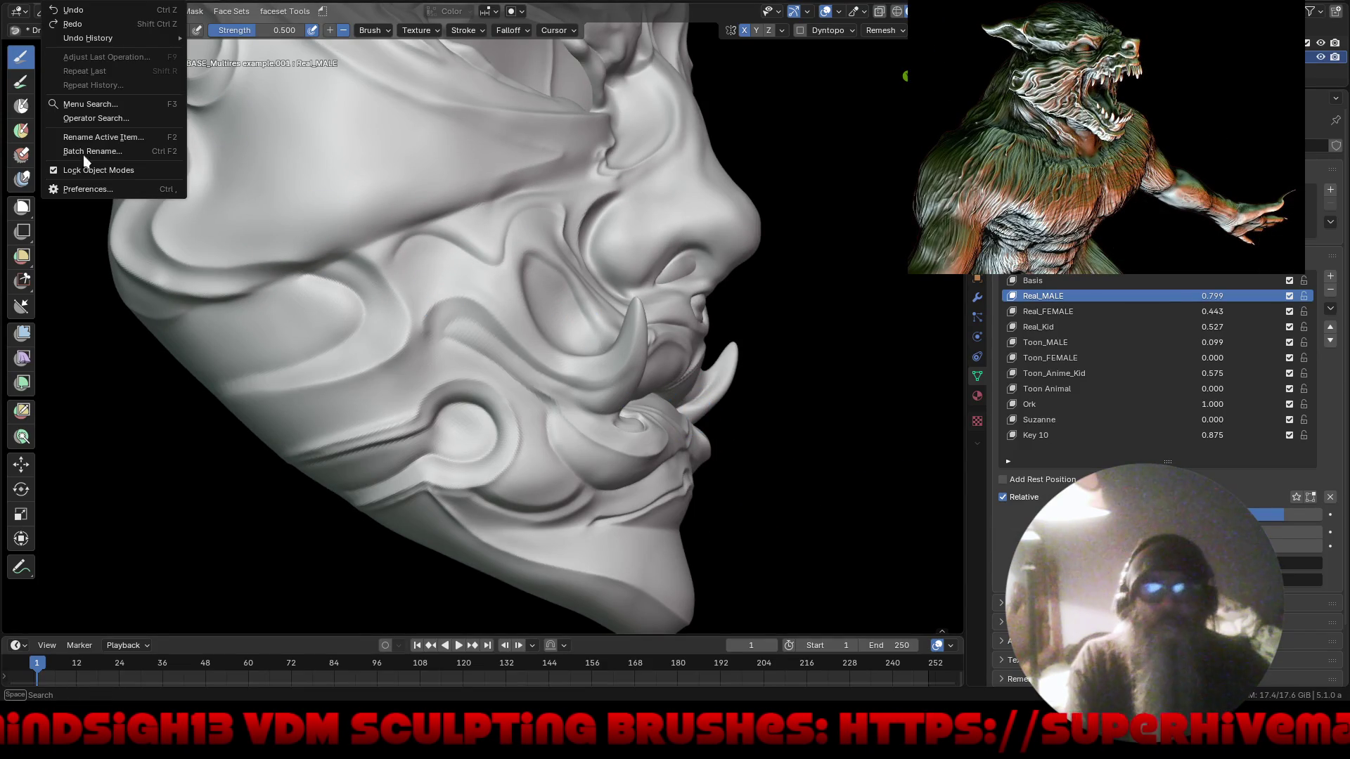
click(103, 200)
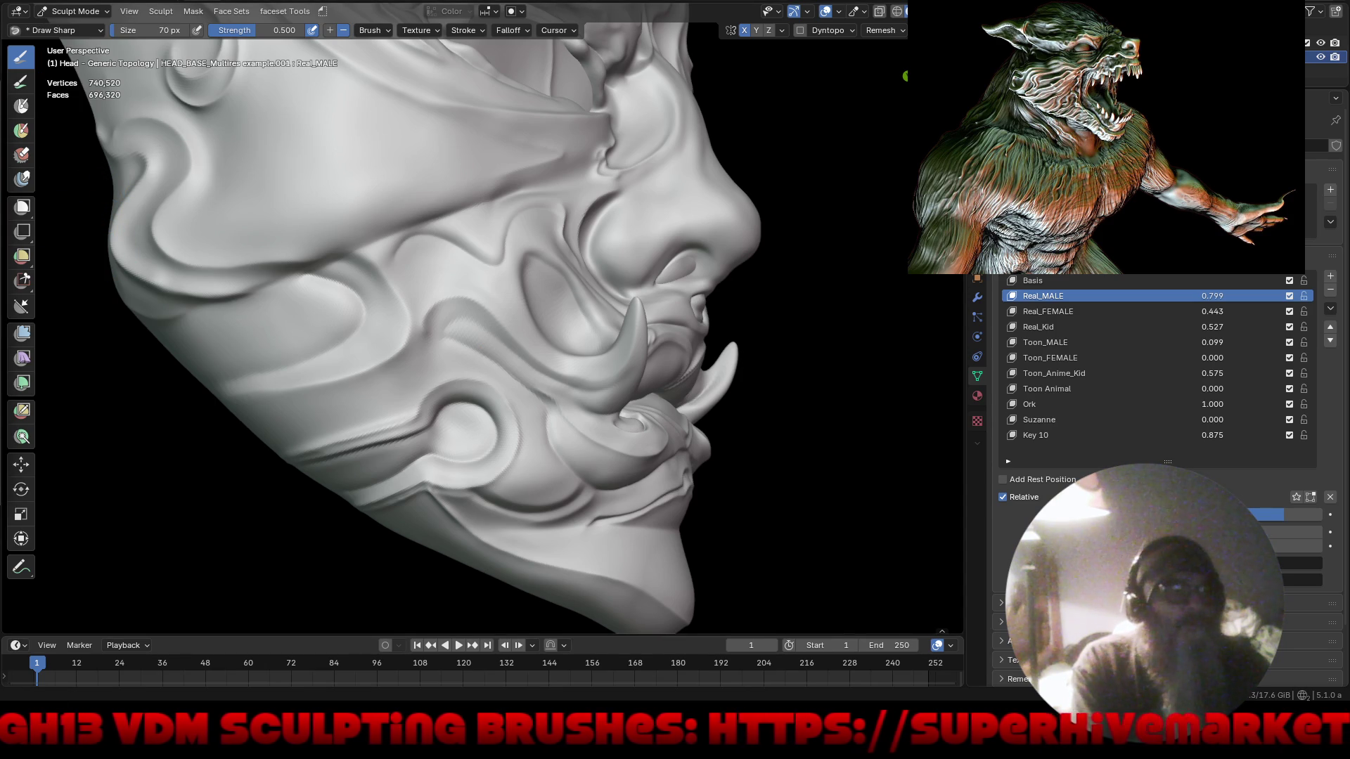
scroll(651, 325, up, 3)
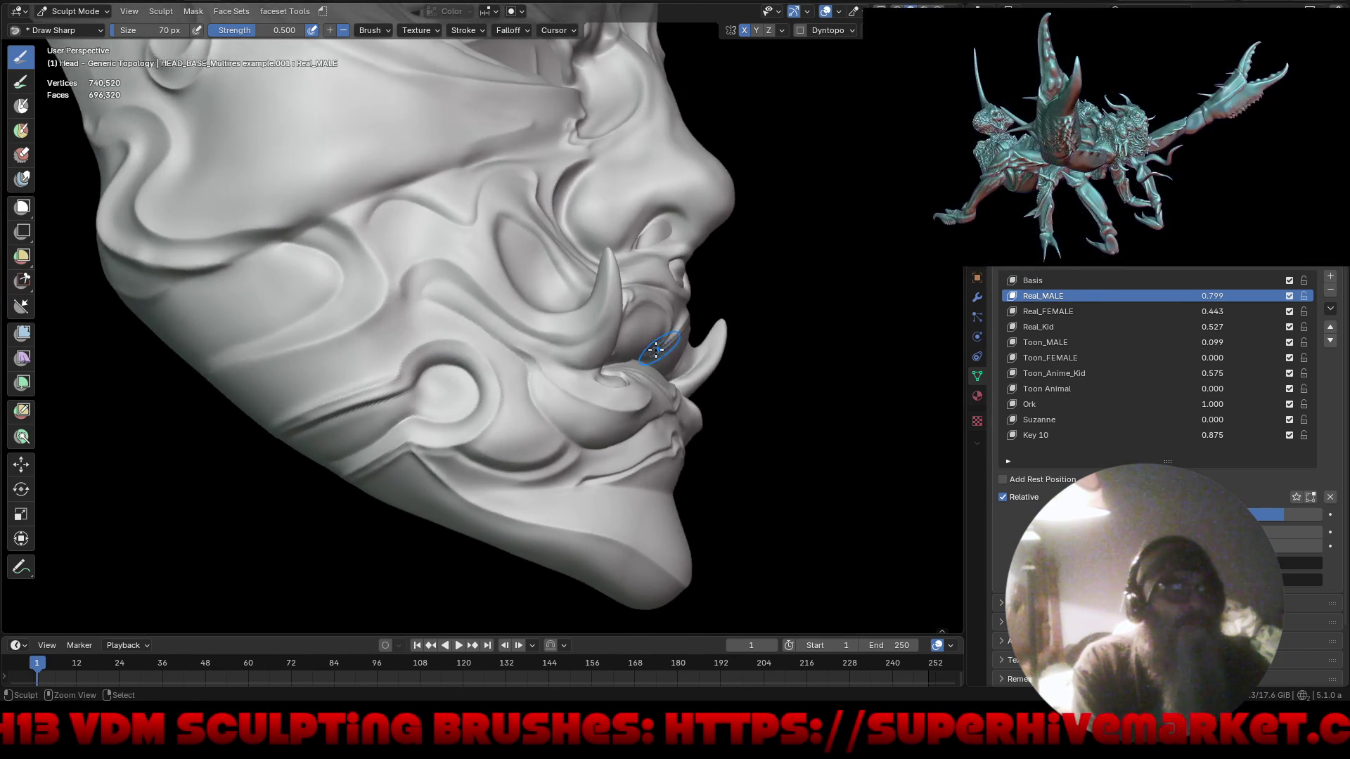
key(ctrl+alt+space)
mouse_move(680, 344)
middle_down()
mouse_move(492, 145)
mouse_move(901, 318)
mouse_move(736, 324)
mouse_move(644, 241)
middle_up()
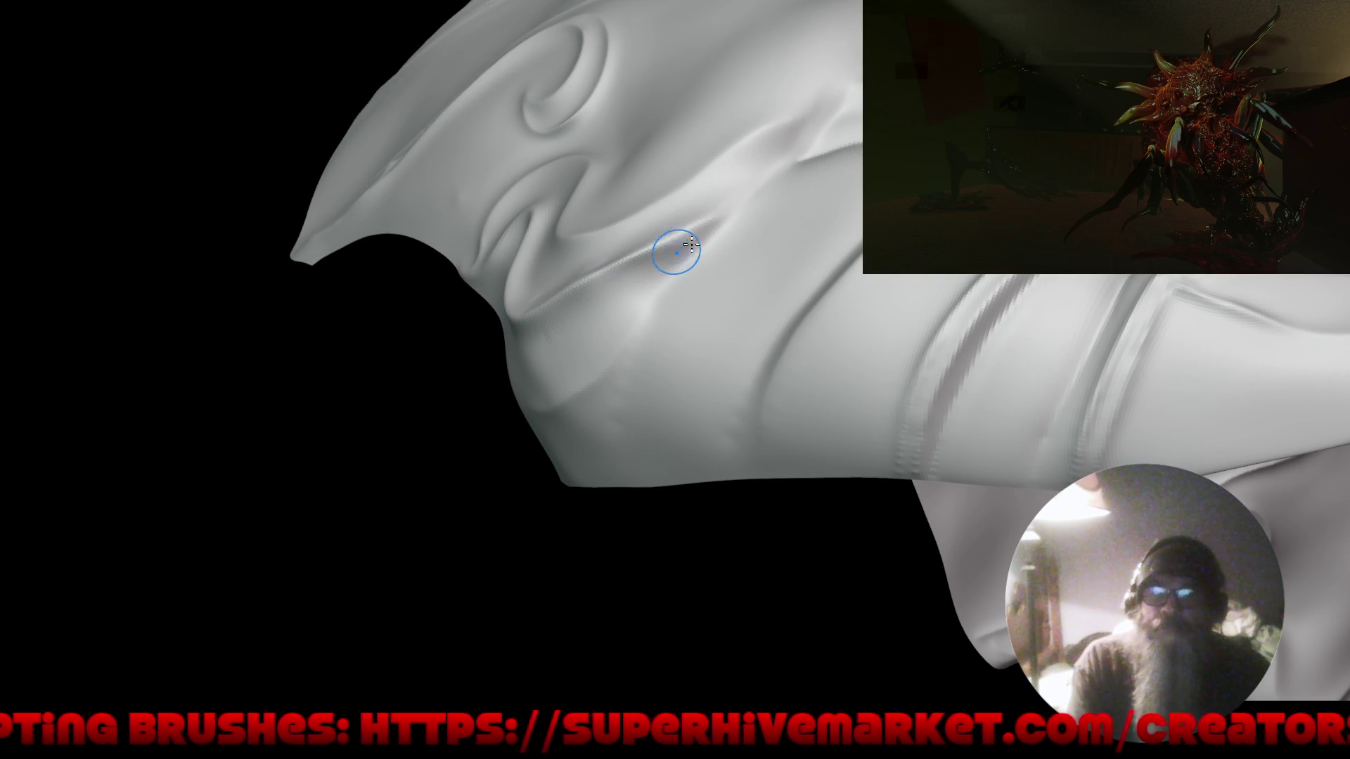
Move close on the head's swirl folds, then pull back to frame the whole mask frontally.
mouse_move(551, 332)
middle_down()
mouse_move(774, 368)
mouse_move(731, 183)
mouse_move(542, 382)
mouse_move(377, 416)
mouse_move(553, 251)
mouse_move(739, 313)
mouse_move(732, 277)
mouse_move(579, 381)
mouse_move(611, 365)
mouse_move(600, 115)
middle_up()
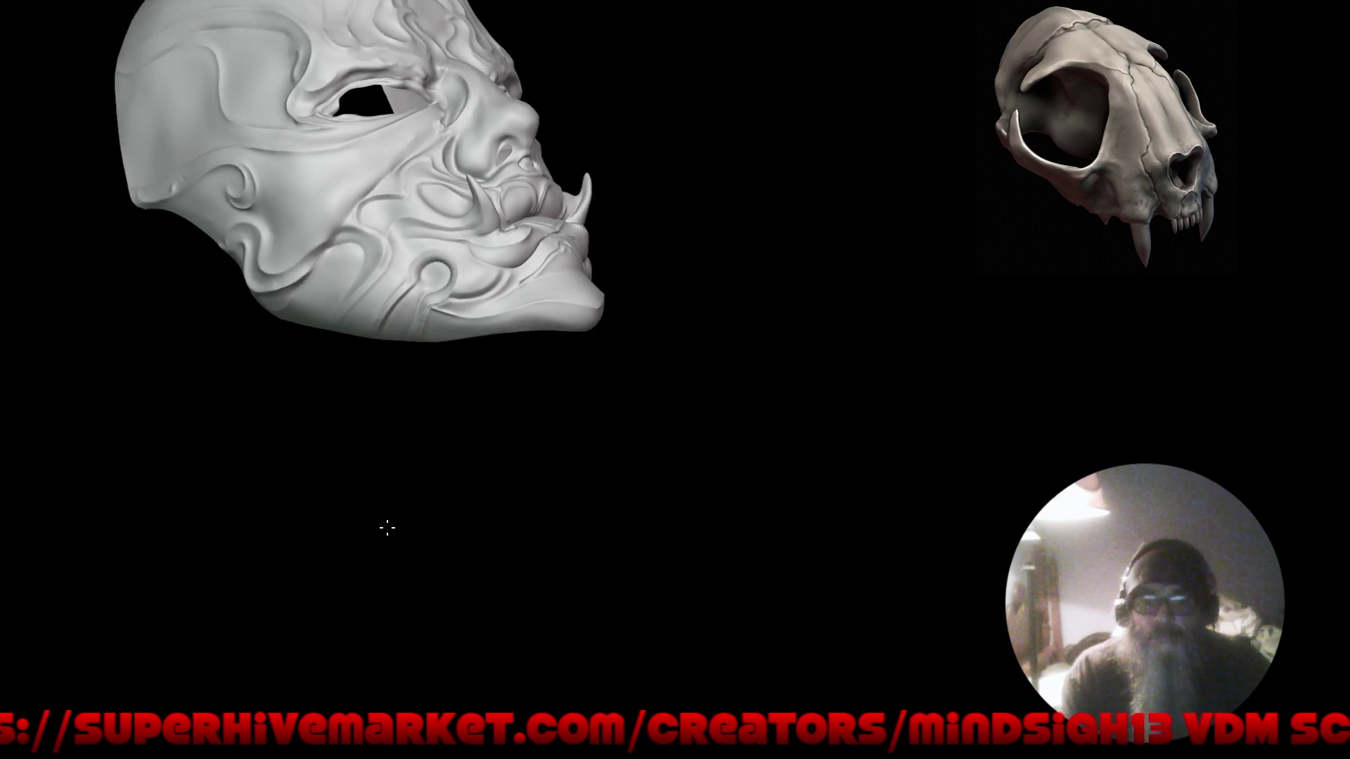
mouse_move(386, 527)
mouse_down()
mouse_move(483, 440)
mouse_move(371, 467)
mouse_move(488, 470)
mouse_move(654, 425)
mouse_move(654, 476)
mouse_move(452, 450)
mouse_move(512, 536)
mouse_move(728, 364)
mouse_move(778, 368)
mouse_move(509, 364)
mouse_up()
scroll(509, 363, up, 5)
scroll(471, 415, down, 10)
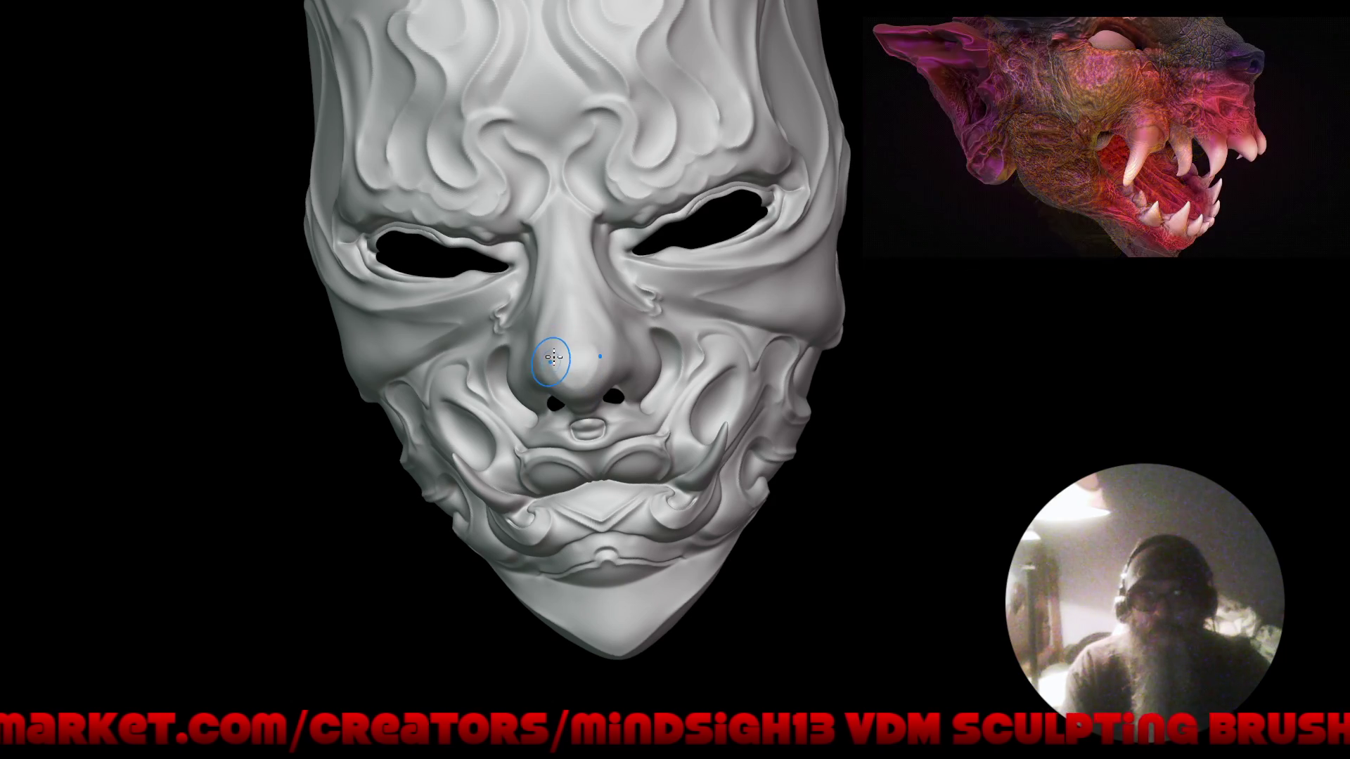
Sculpt a subtle adjustment into the nose bridge from a close three-quarter view.
mouse_move(548, 243)
right_down()
mouse_move(538, 246)
mouse_move(557, 259)
right_up()
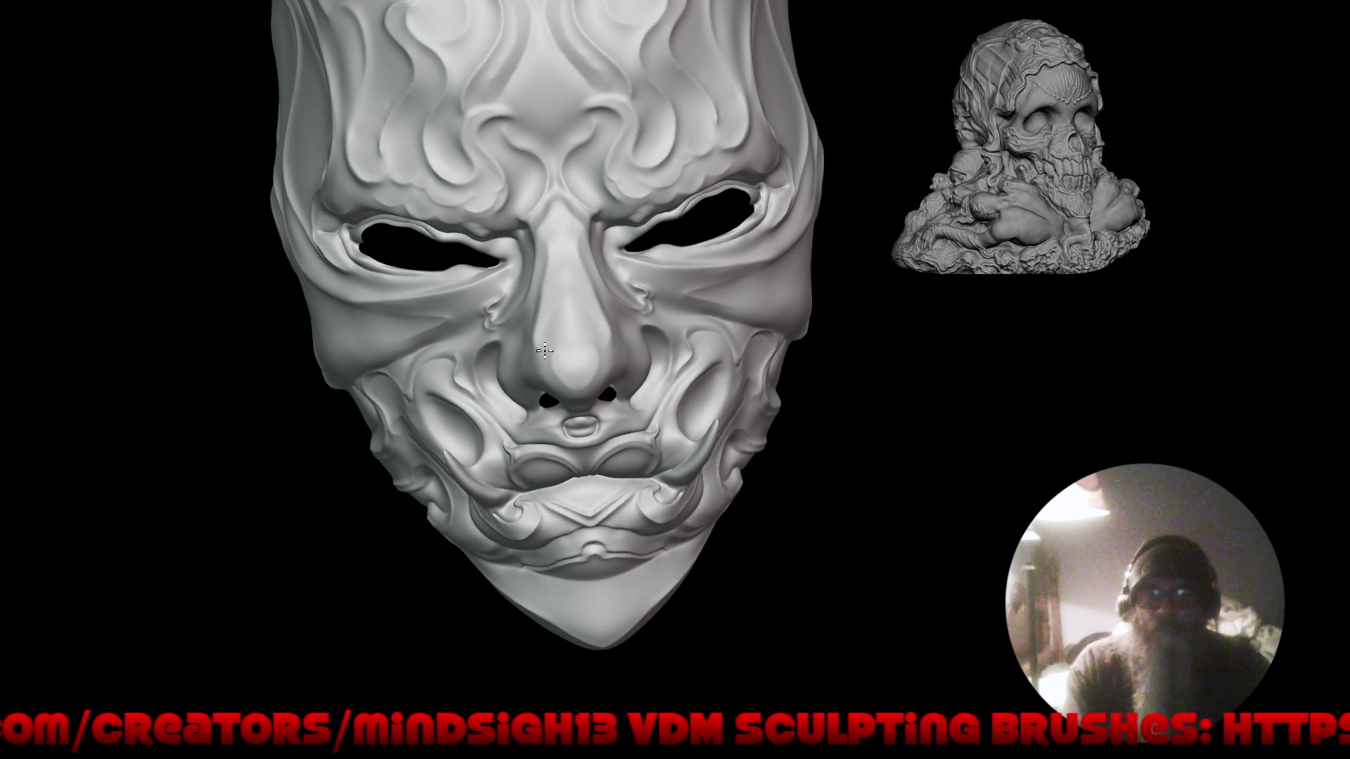
drag(578, 284, 589, 303)
mouse_move(545, 407)
right_down()
mouse_move(708, 392)
mouse_move(689, 328)
right_up()
ctrl+right_drag(619, 285, 527, 205)
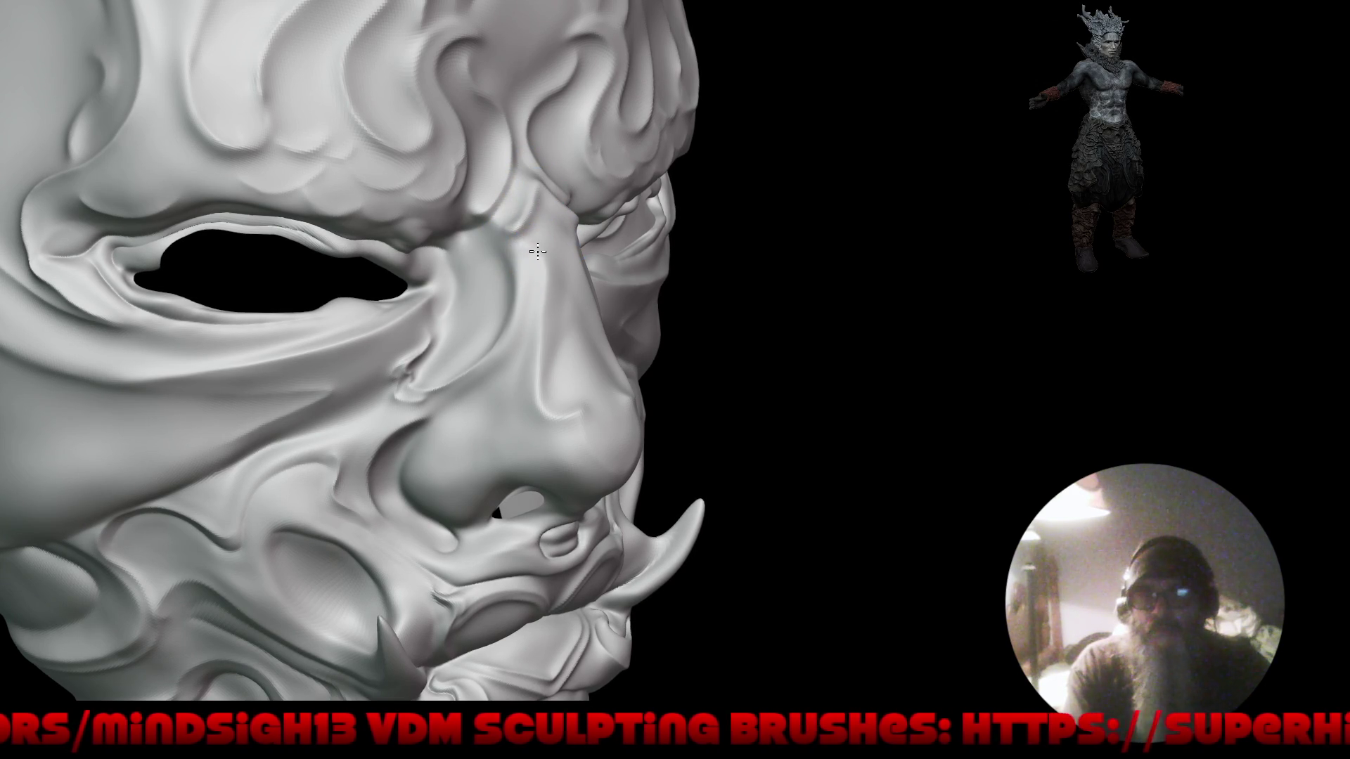
mouse_move(527, 321)
mouse_down()
mouse_move(536, 302)
mouse_move(541, 315)
mouse_up()
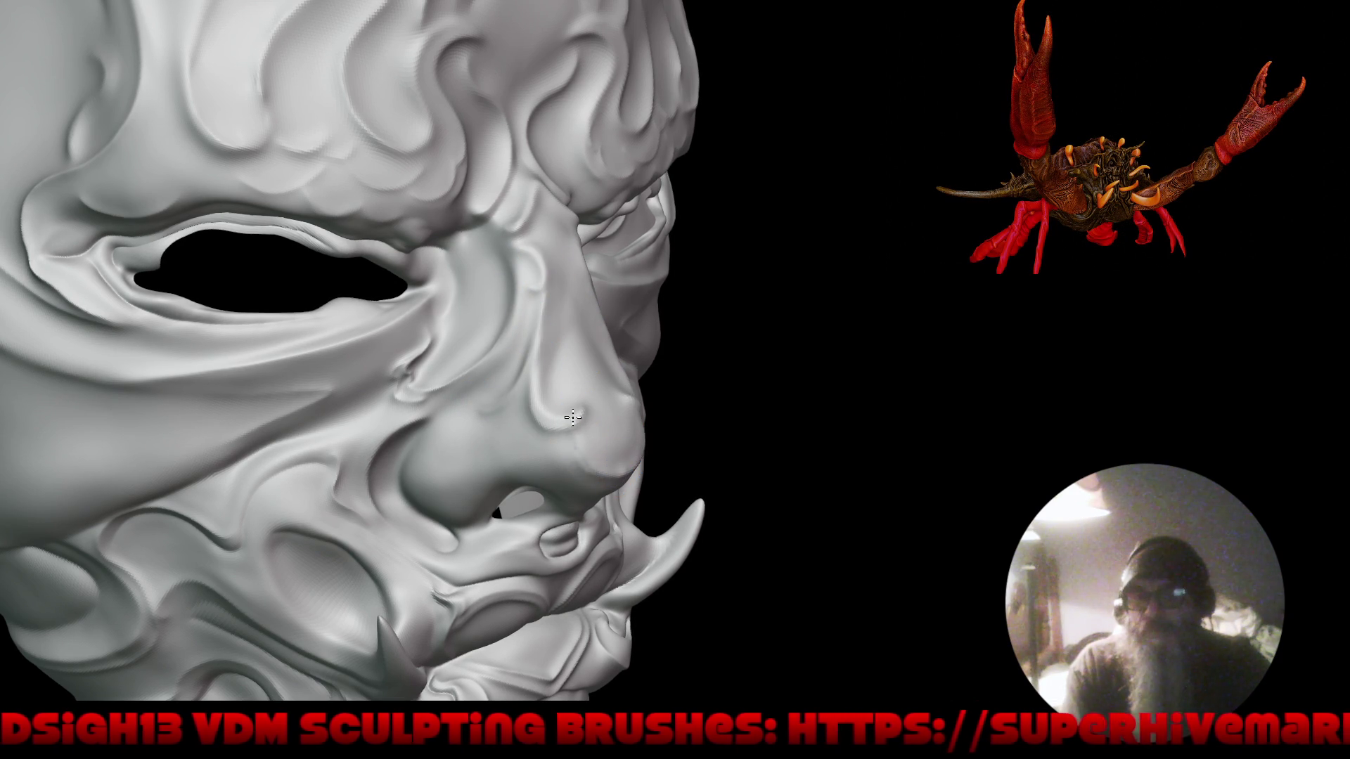
mouse_move(603, 483)
mouse_down()
mouse_move(654, 476)
mouse_move(513, 453)
mouse_move(444, 394)
mouse_move(466, 304)
mouse_up()
drag(557, 446, 509, 454)
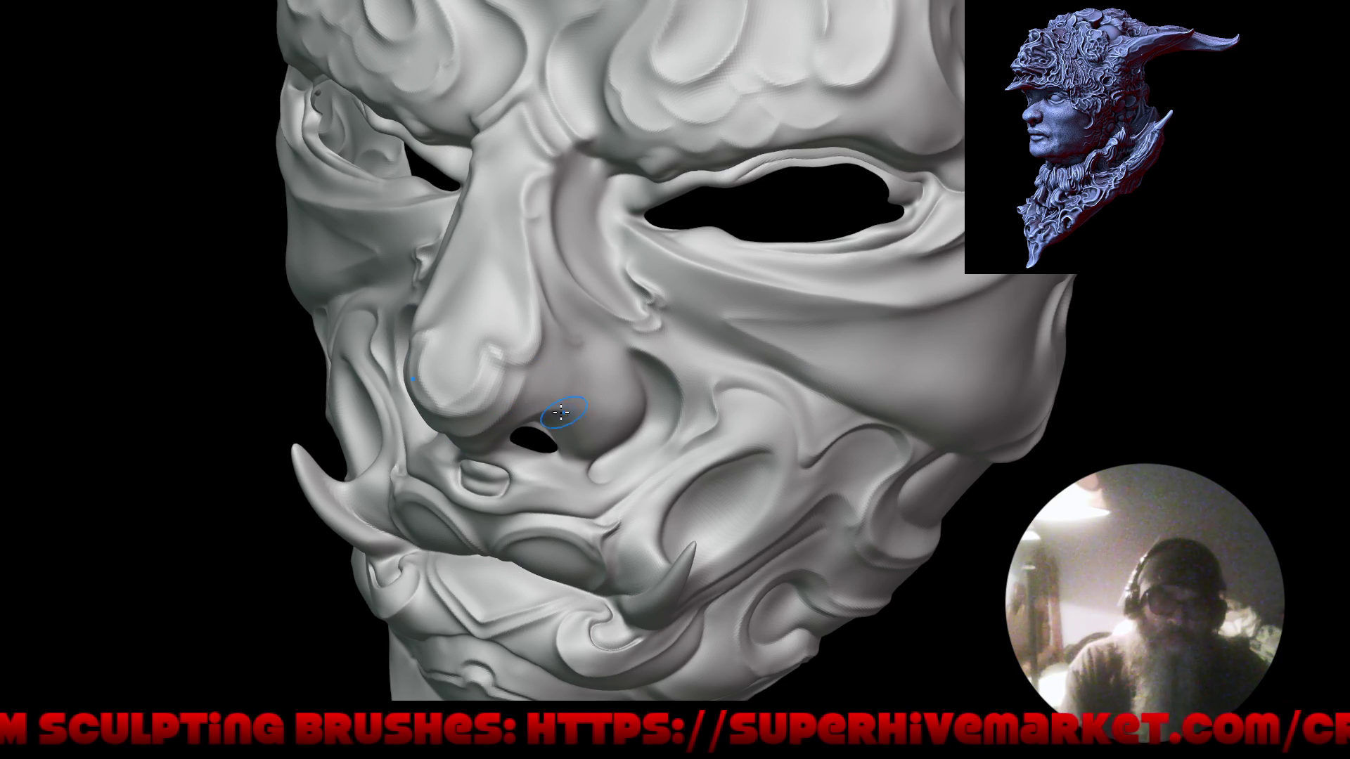
Orbit and zoom around the face, ending close on the left eye socket and nose.
drag(583, 431, 558, 337)
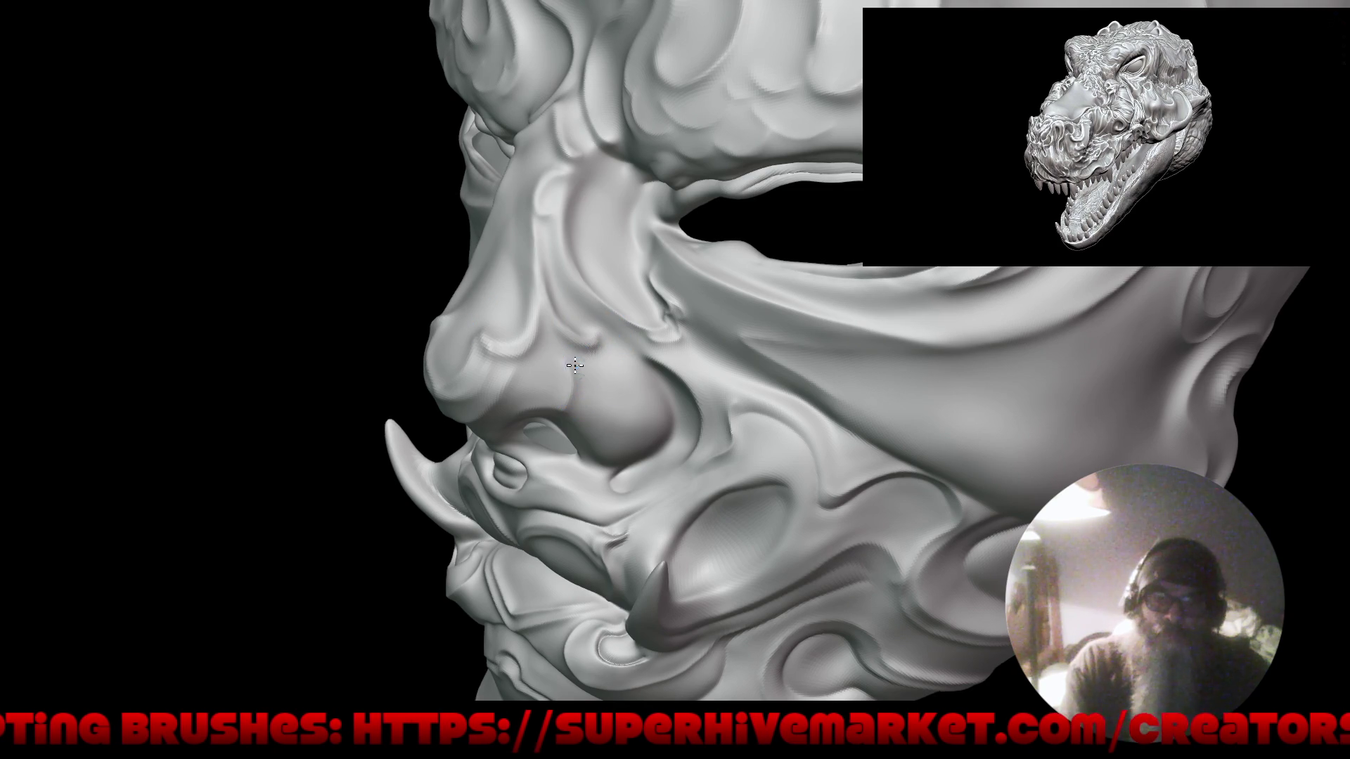
drag(602, 398, 571, 450)
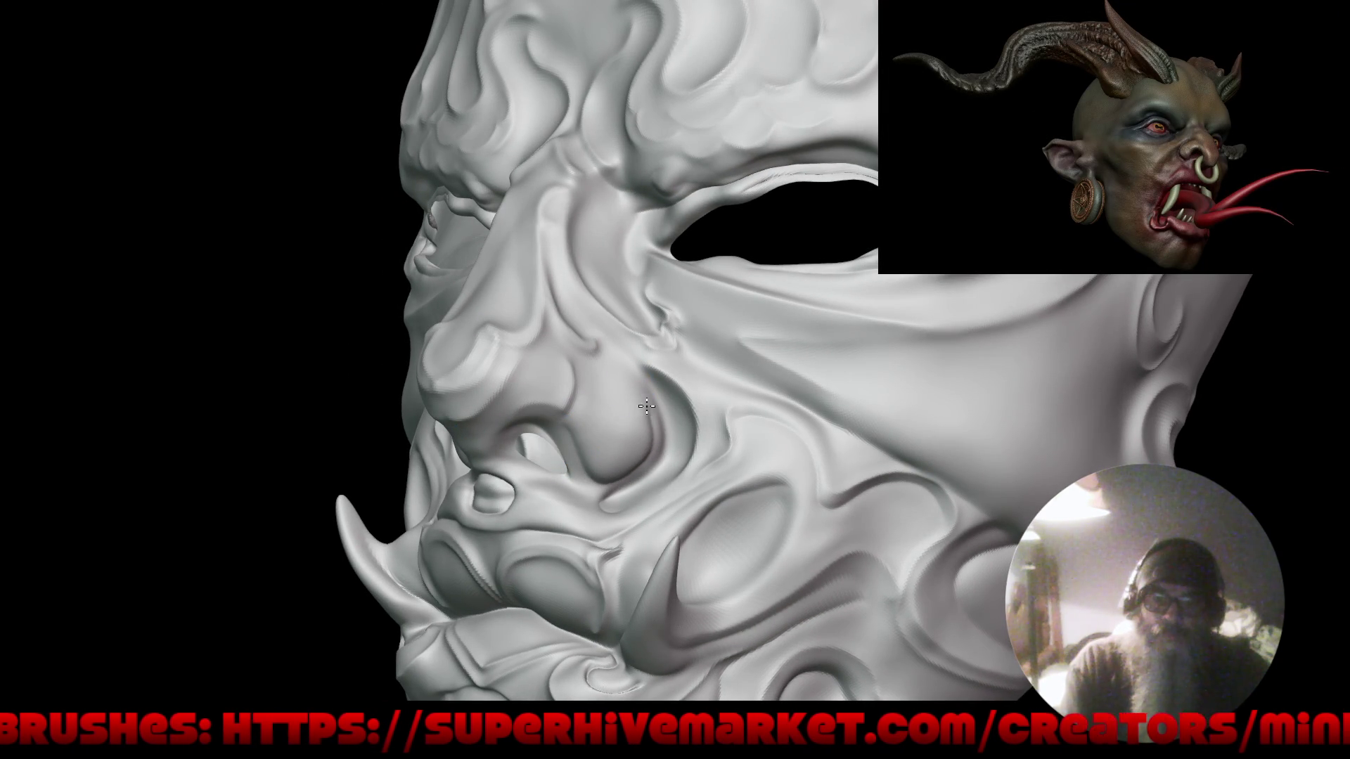
mouse_move(581, 371)
mouse_down()
mouse_move(597, 393)
mouse_move(781, 491)
mouse_move(595, 321)
mouse_move(748, 181)
mouse_move(783, 211)
mouse_move(647, 317)
mouse_move(750, 298)
mouse_move(778, 319)
mouse_move(637, 328)
mouse_up()
mouse_move(721, 354)
mouse_down()
mouse_move(738, 452)
mouse_move(642, 458)
mouse_move(675, 458)
mouse_move(644, 443)
mouse_move(466, 204)
mouse_up()
mouse_move(731, 415)
mouse_down()
mouse_move(771, 395)
mouse_move(730, 380)
mouse_up()
alt+drag(640, 378, 515, 239)
mouse_move(520, 355)
middle_down()
mouse_move(452, 491)
mouse_move(518, 389)
mouse_move(466, 421)
middle_up()
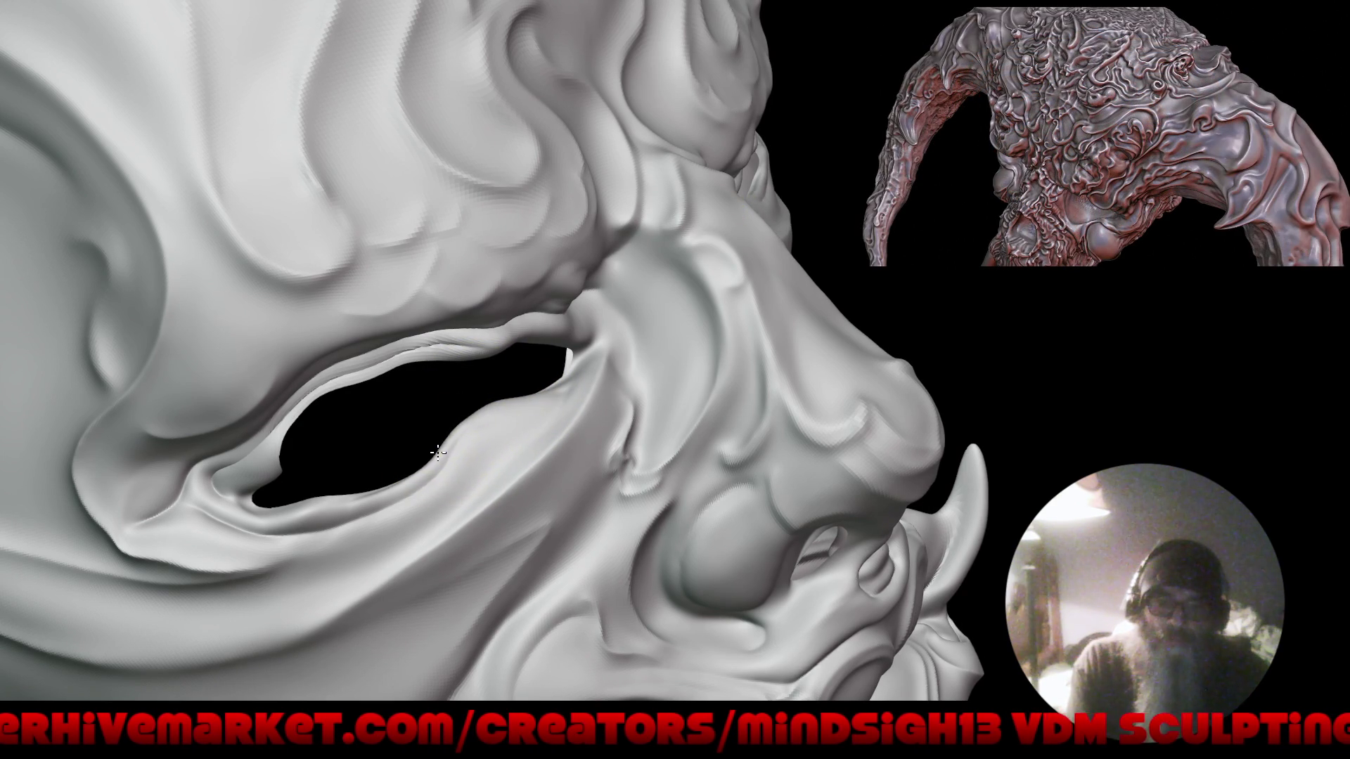
Frame the mask and reshape the lower rims of both eye holes from the front.
key(f)
mouse_move(452, 566)
right_down()
mouse_move(401, 537)
mouse_move(614, 446)
mouse_move(588, 466)
right_up()
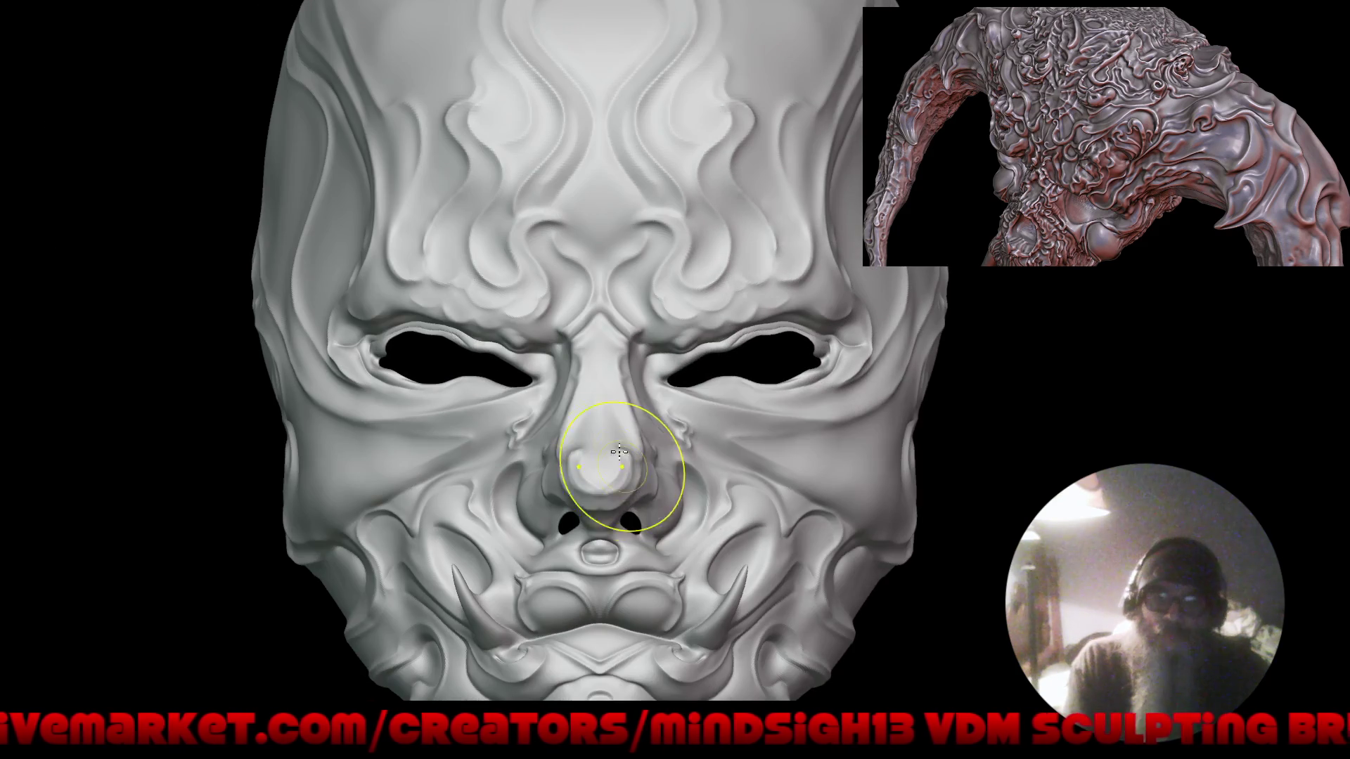
right_drag(725, 409, 763, 287)
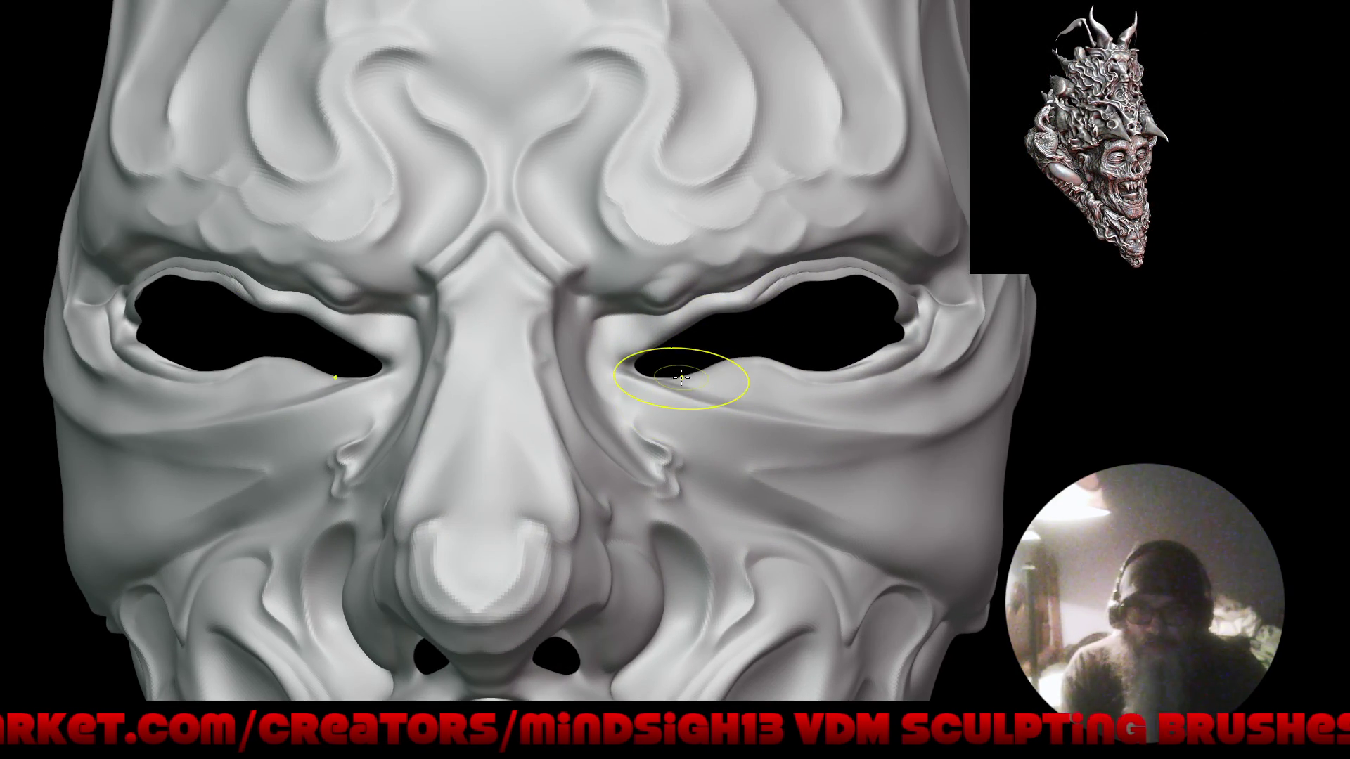
mouse_move(677, 367)
right_down()
mouse_move(693, 380)
mouse_move(689, 369)
right_up()
mouse_move(673, 378)
mouse_down()
mouse_move(666, 352)
mouse_move(636, 365)
mouse_move(653, 362)
mouse_up()
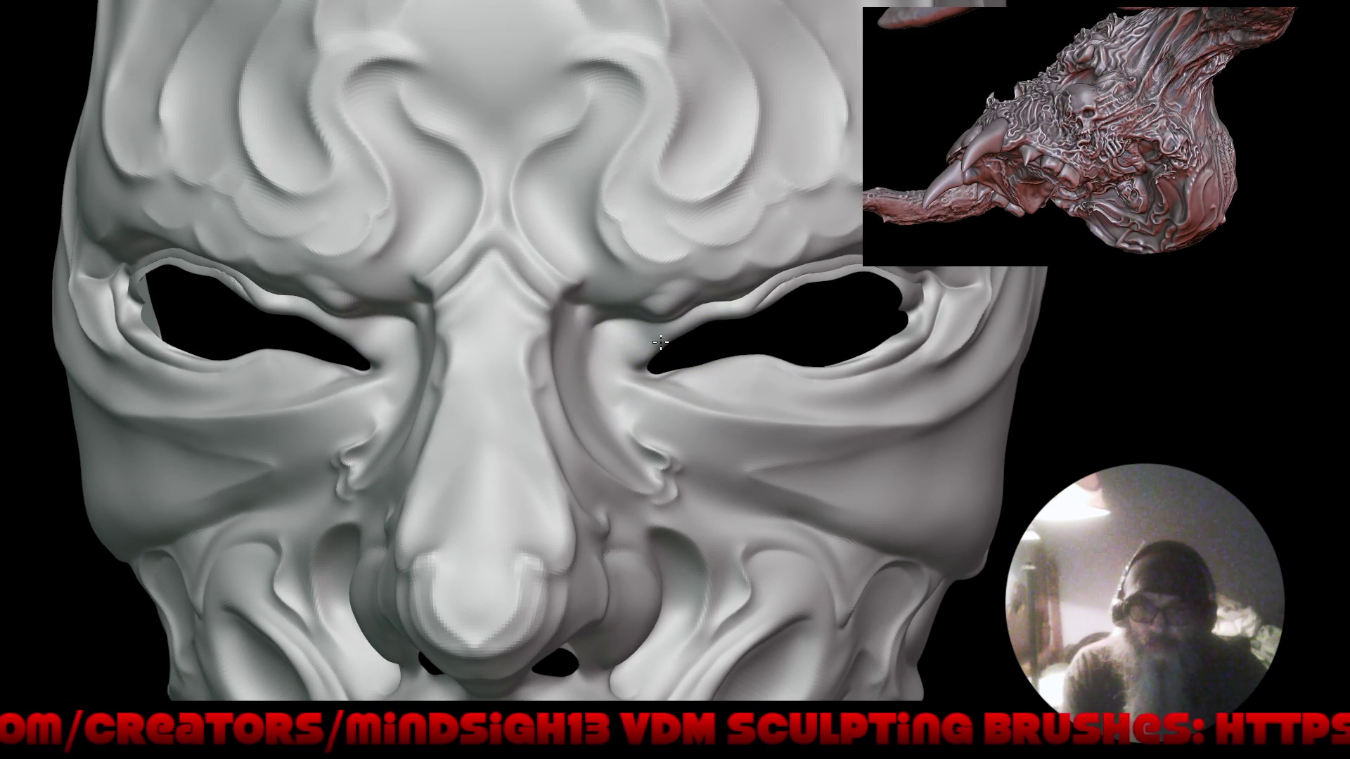
Reframe the mask and orbit to a left three-quarter profile, then back toward the front.
key(f)
right_drag(642, 546, 874, 401)
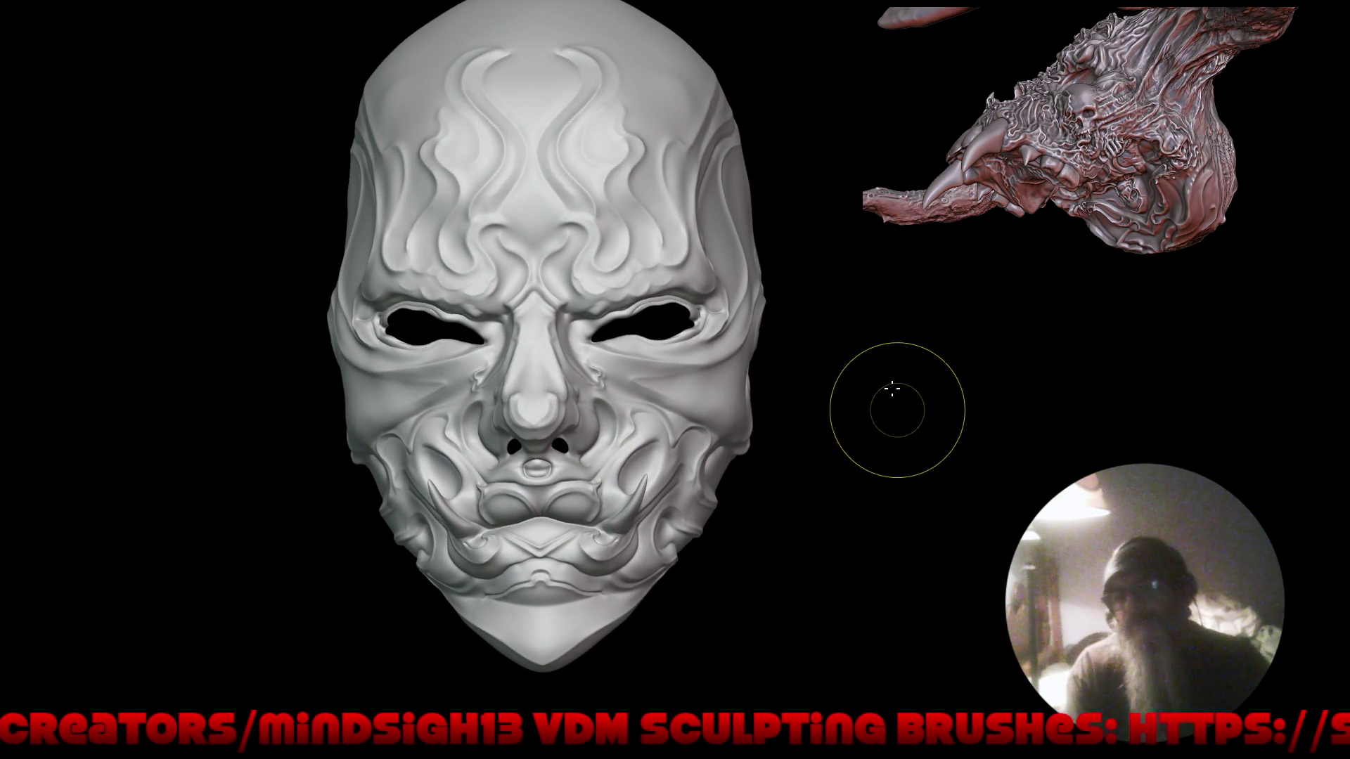
right_drag(835, 322, 1045, 340)
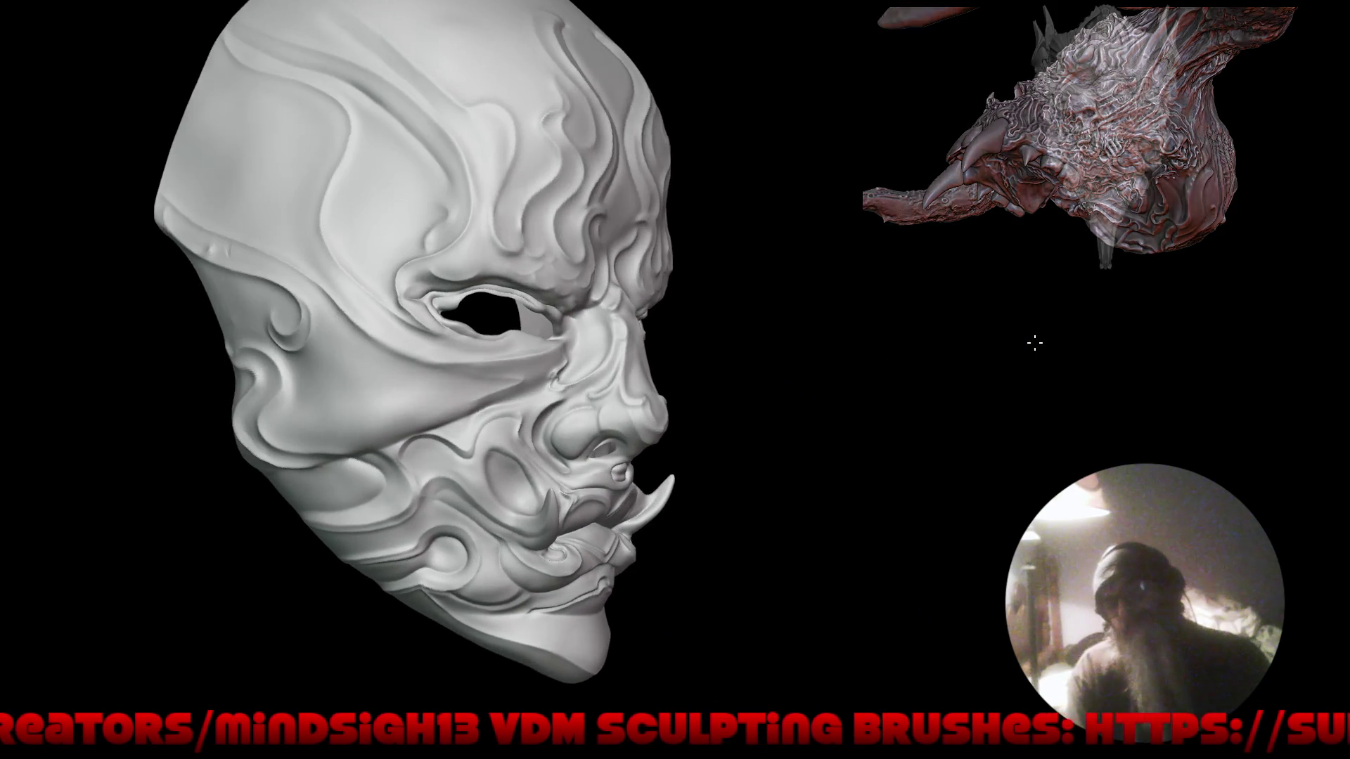
mouse_move(997, 382)
right_down()
mouse_move(736, 403)
mouse_move(777, 356)
mouse_move(727, 390)
mouse_move(797, 334)
mouse_move(973, 323)
mouse_move(871, 347)
mouse_move(895, 370)
right_up()
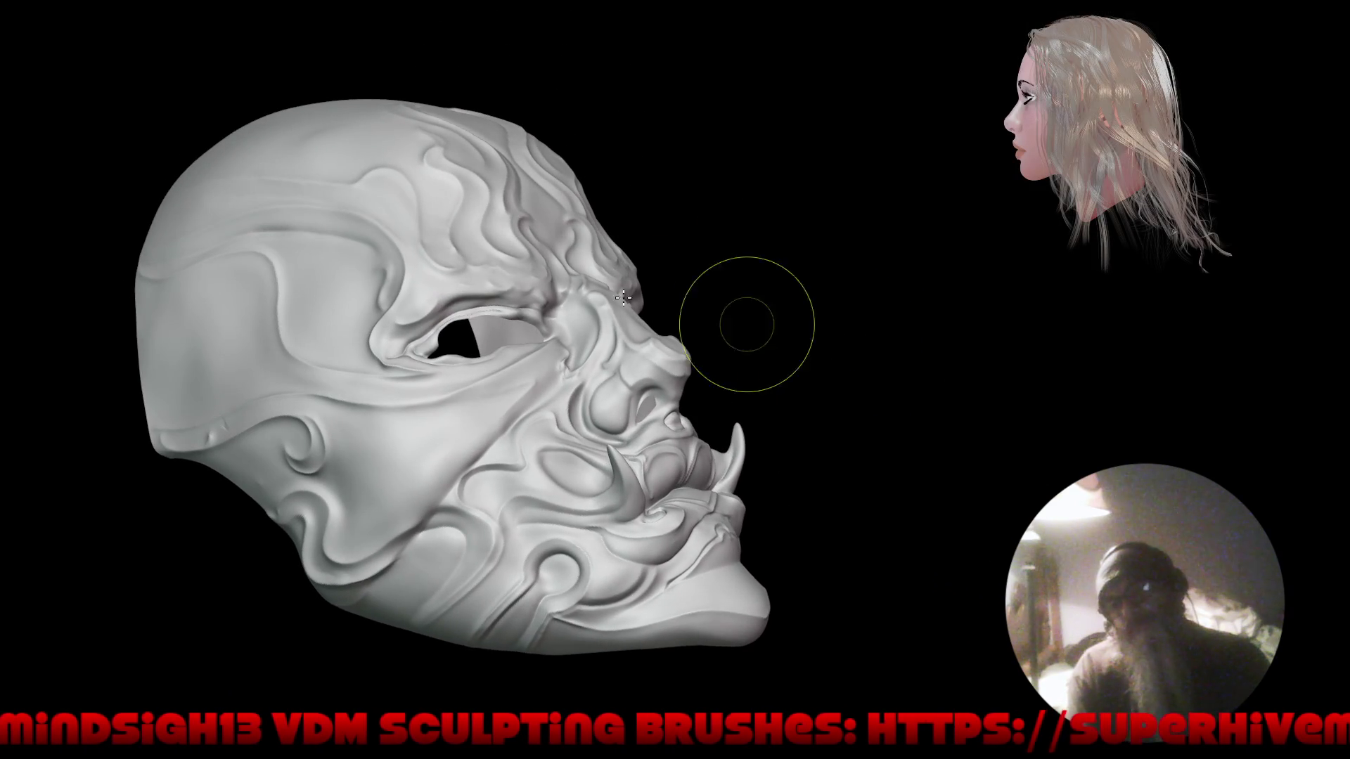
Sculpt a subtle relief stroke across the brow, then check it from front and profile views.
drag(535, 266, 573, 254)
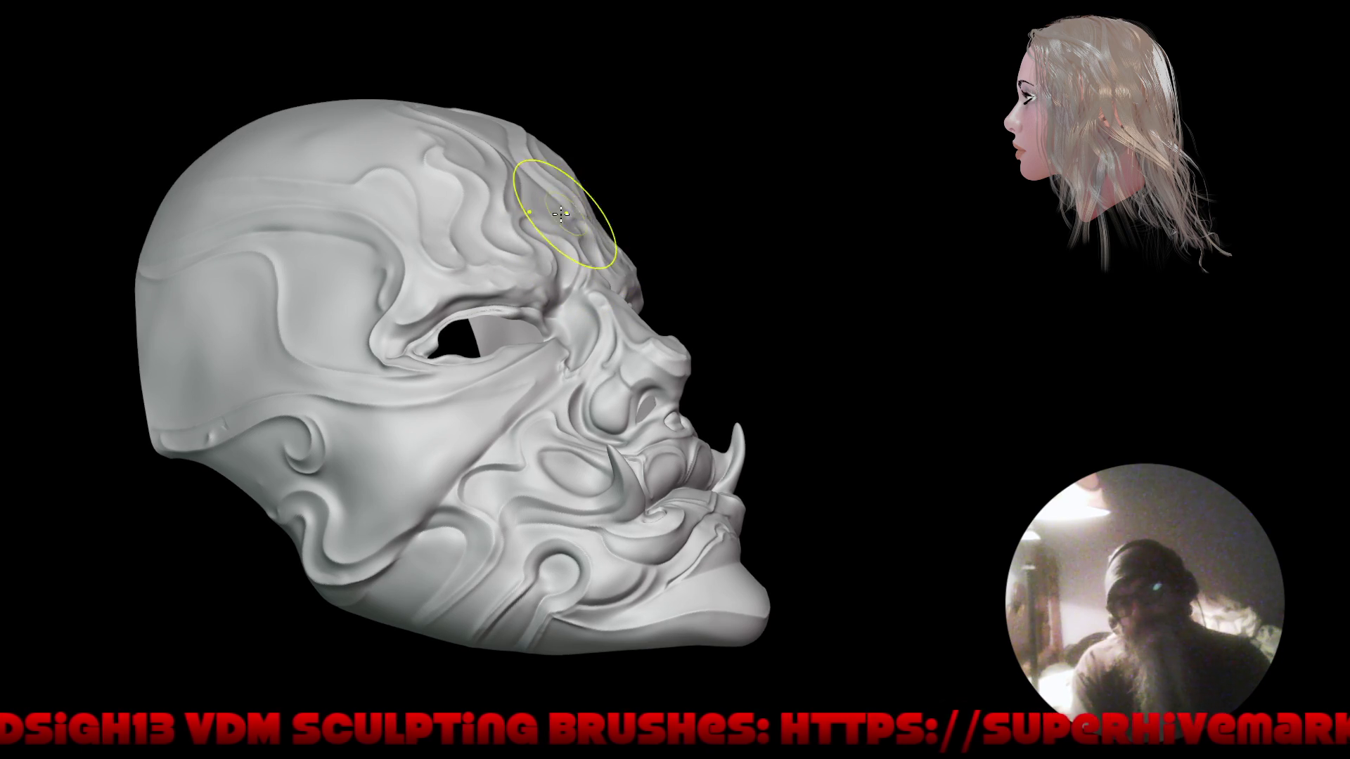
mouse_move(711, 216)
right_down()
mouse_move(647, 391)
mouse_move(724, 325)
mouse_move(596, 330)
right_up()
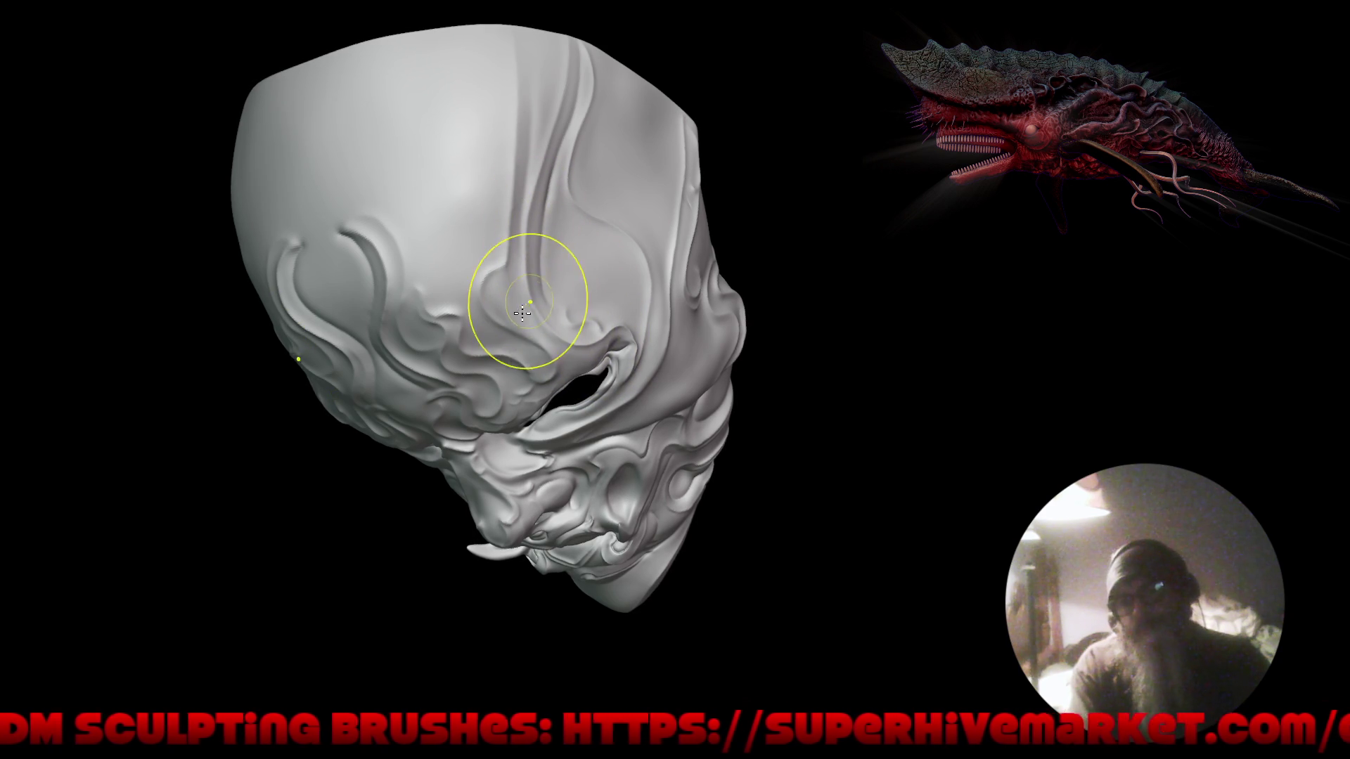
mouse_move(574, 347)
right_down()
mouse_move(493, 303)
mouse_move(513, 273)
right_up()
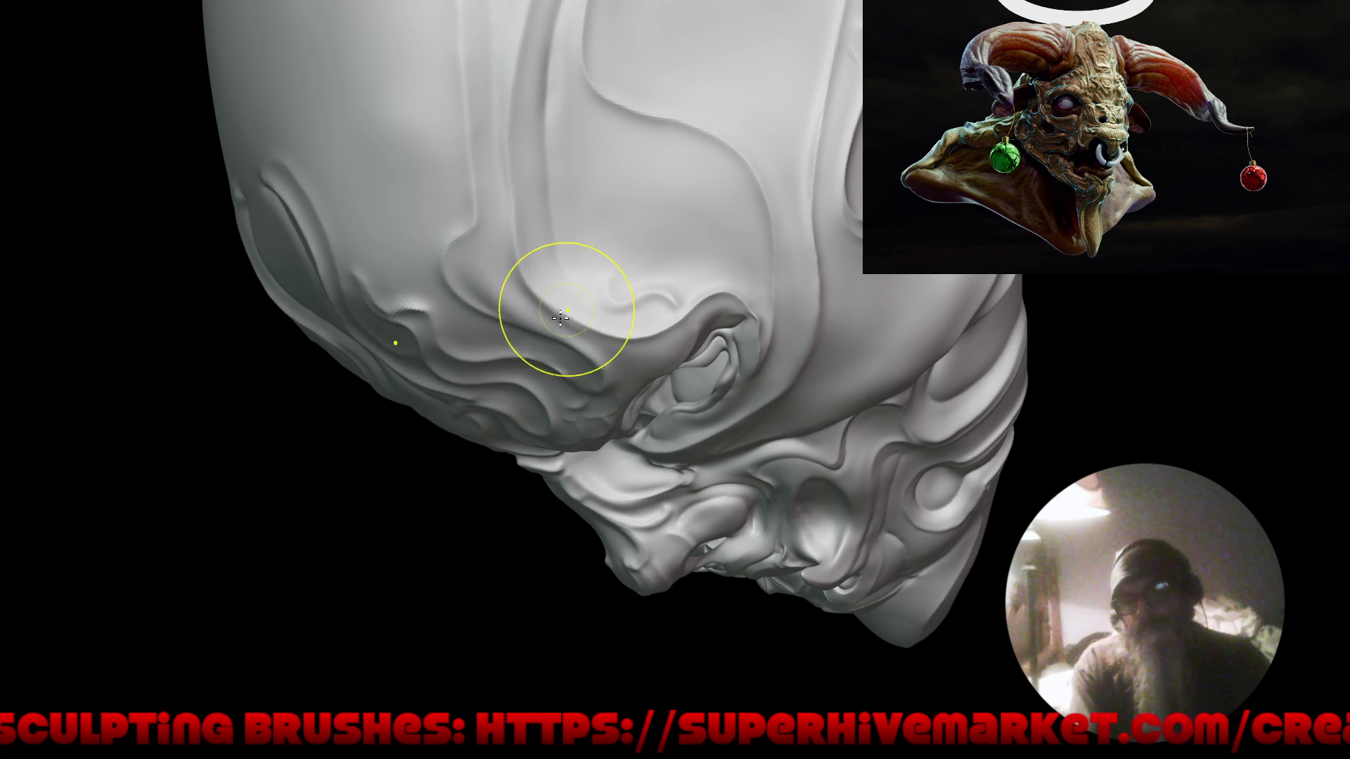
mouse_move(576, 290)
right_down()
mouse_move(519, 452)
mouse_move(739, 335)
mouse_move(426, 102)
mouse_move(392, 150)
mouse_move(497, 301)
mouse_move(644, 276)
right_up()
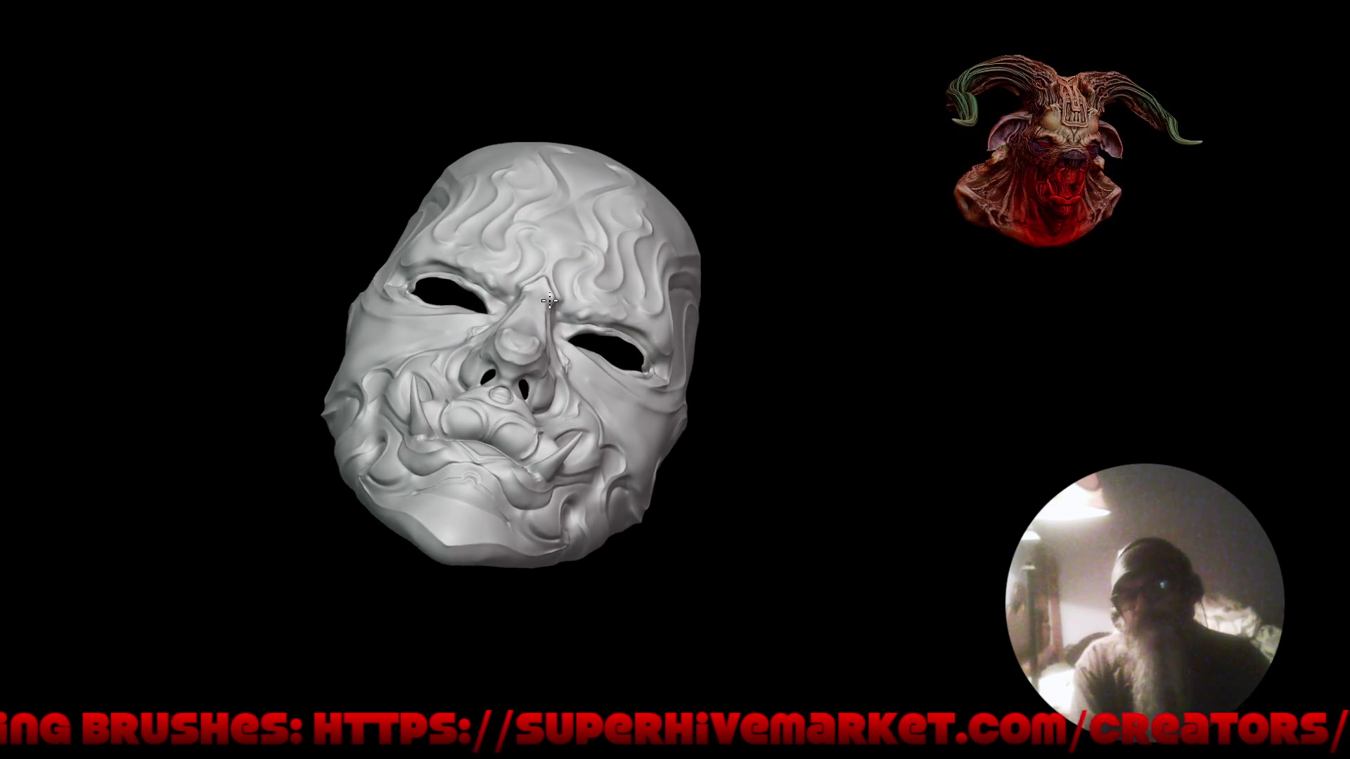
mouse_move(550, 301)
right_down()
mouse_move(783, 307)
mouse_move(584, 277)
mouse_move(535, 317)
mouse_move(520, 281)
mouse_move(552, 225)
mouse_move(542, 241)
mouse_move(391, 211)
mouse_move(400, 266)
right_up()
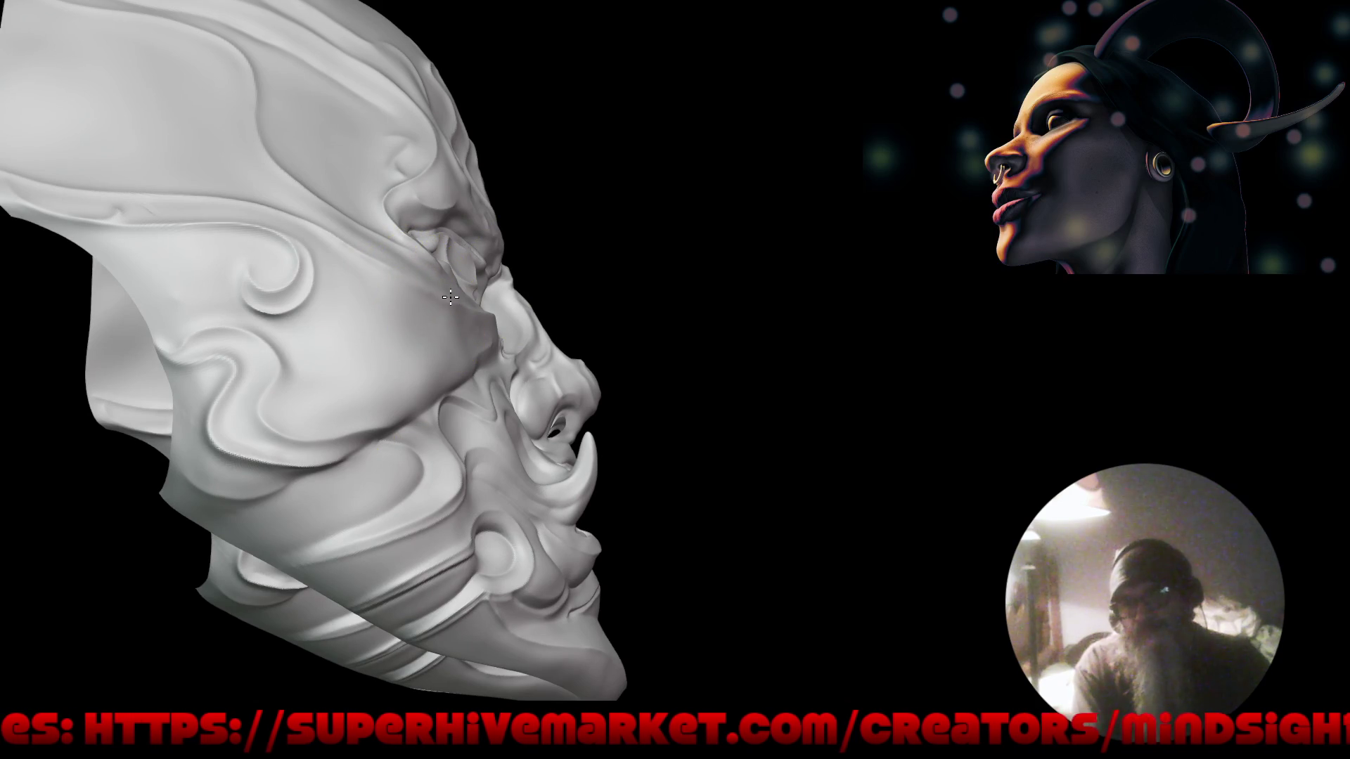
Orbit from profile to a near-front view, then zoom in close on the tusks, mouth and chin.
ctrl+right_drag(439, 300, 490, 232)
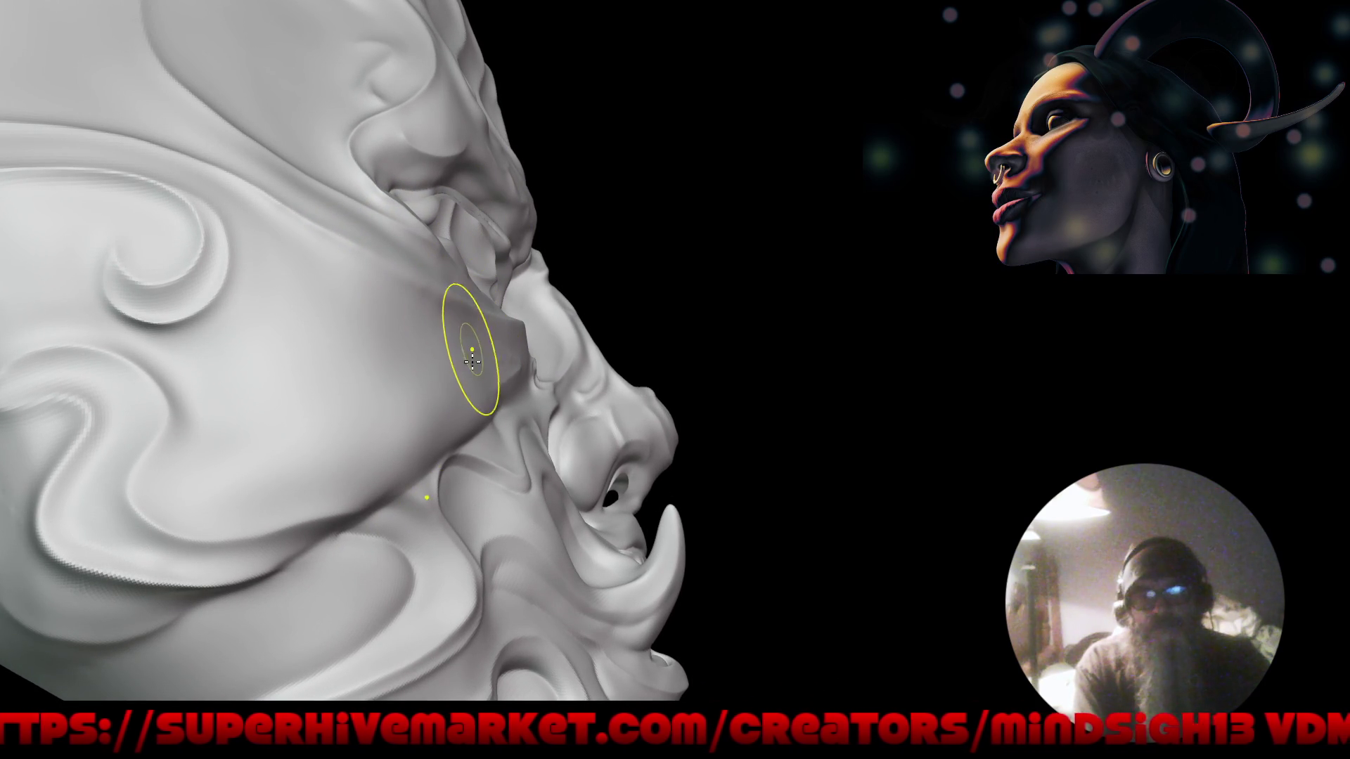
ctrl+right_drag(491, 321, 479, 357)
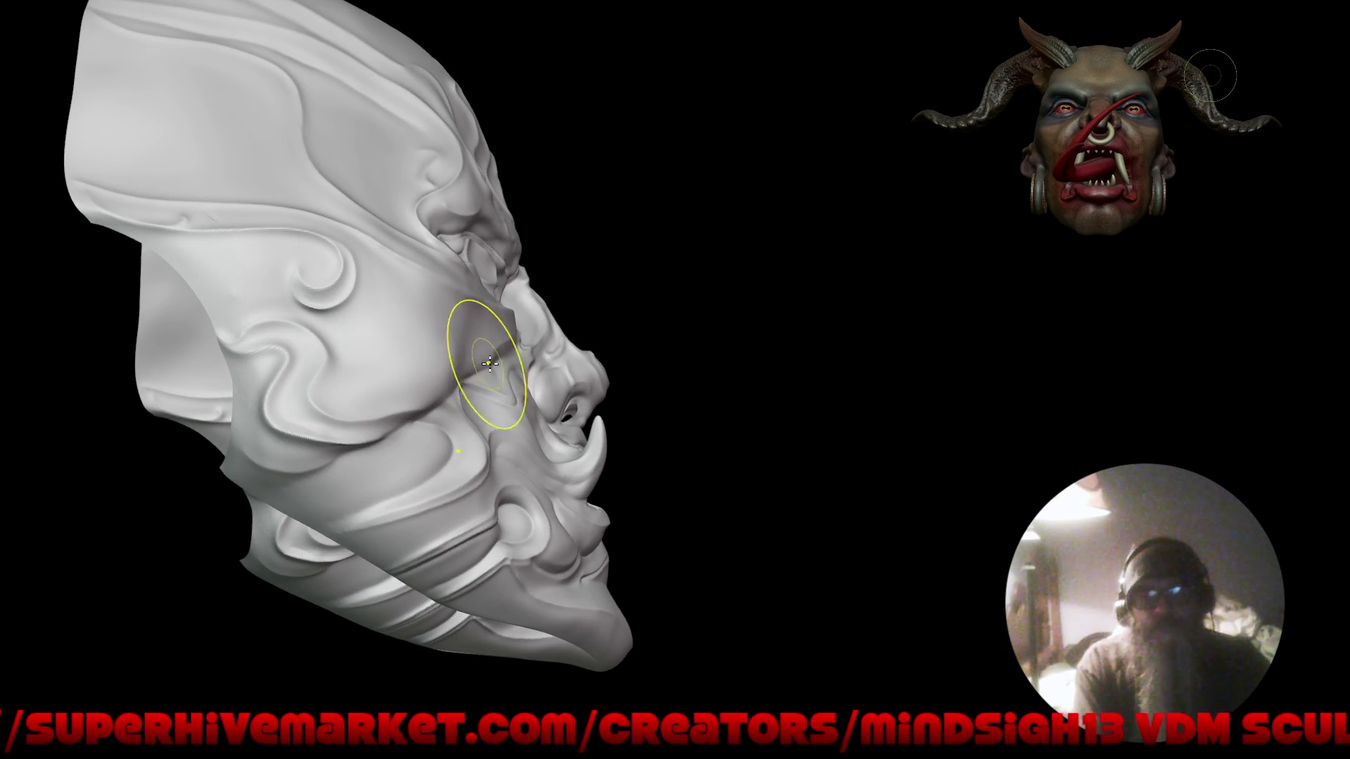
right_drag(476, 364, 142, 512)
mouse_move(461, 317)
right_down()
mouse_move(356, 427)
mouse_move(431, 347)
mouse_move(631, 188)
mouse_move(696, 202)
mouse_move(619, 315)
mouse_move(633, 338)
right_up()
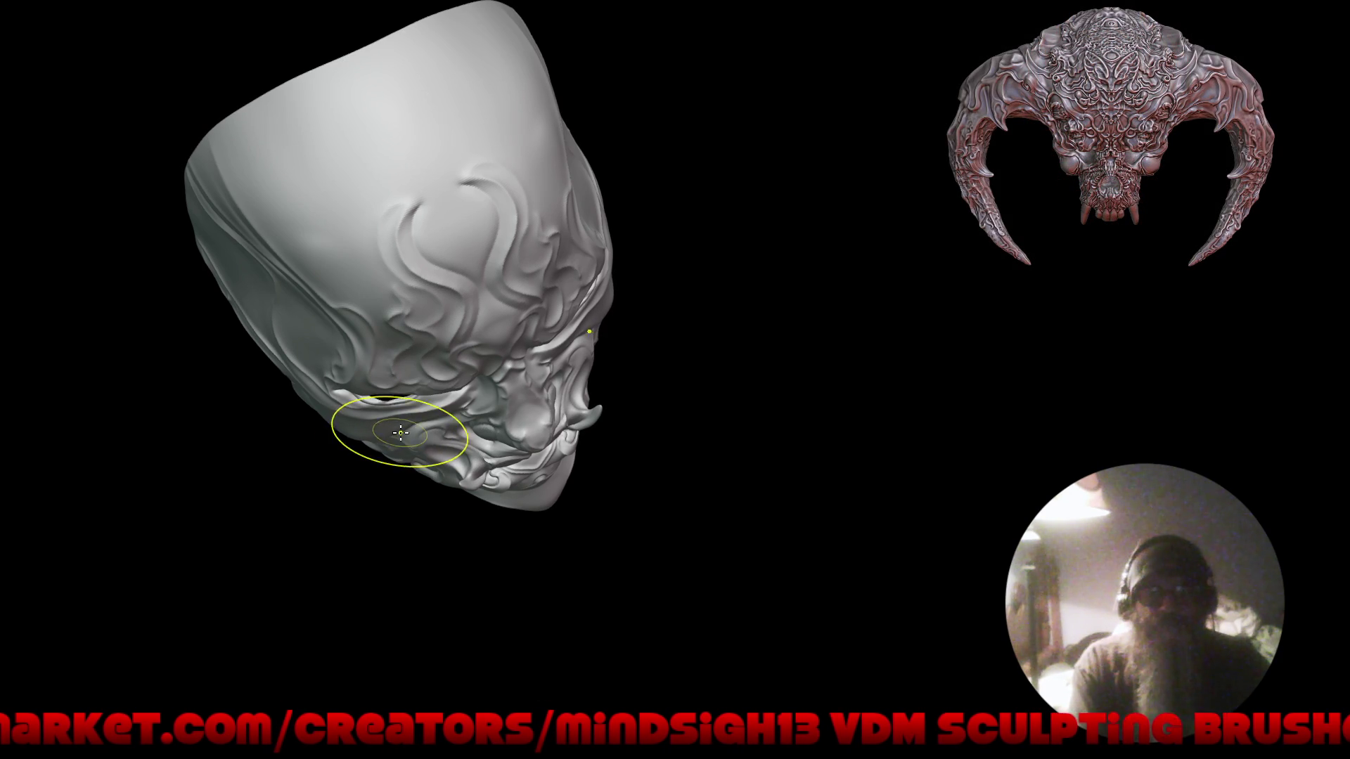
right_drag(481, 465, 493, 351)
right_drag(527, 301, 513, 84)
mouse_move(656, 320)
right_down()
mouse_move(651, 214)
mouse_move(714, 217)
mouse_move(717, 187)
mouse_move(548, 450)
right_up()
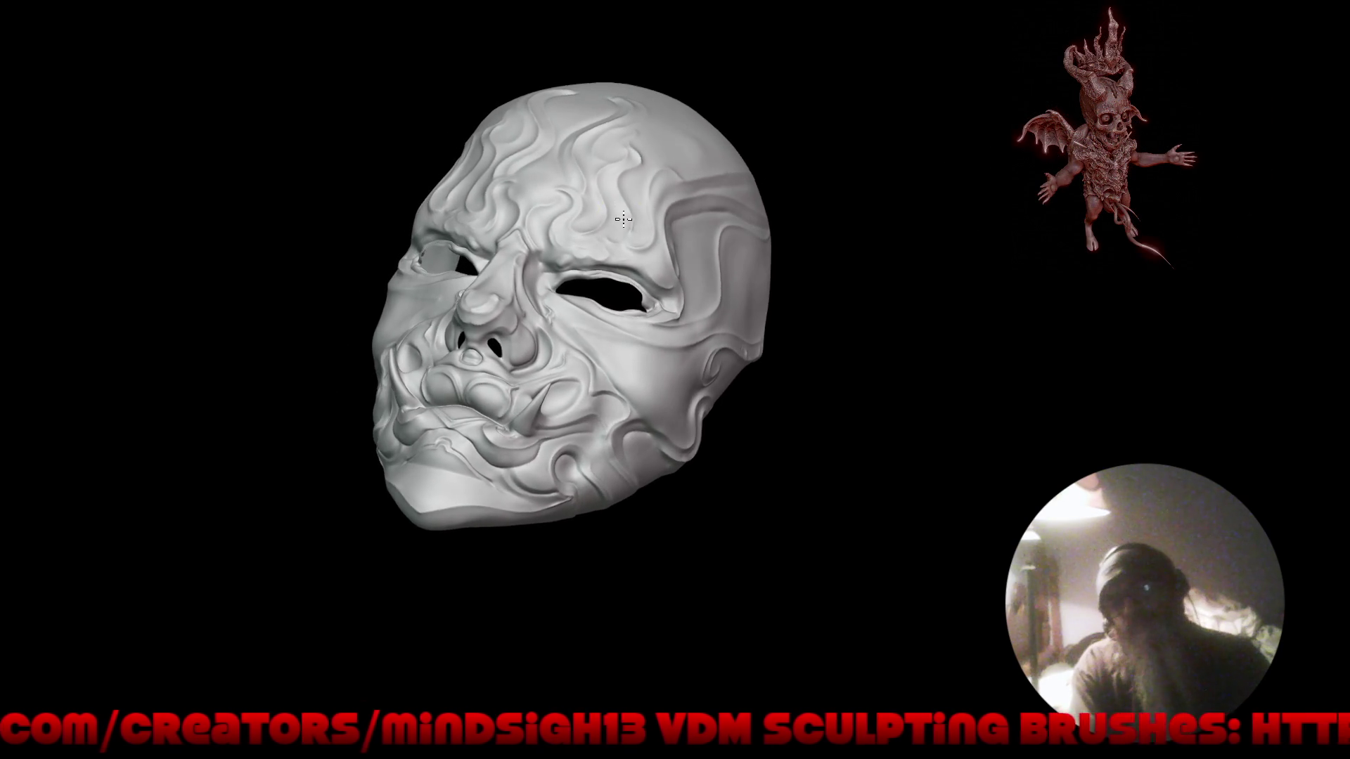
ctrl+right_drag(467, 542, 568, 446)
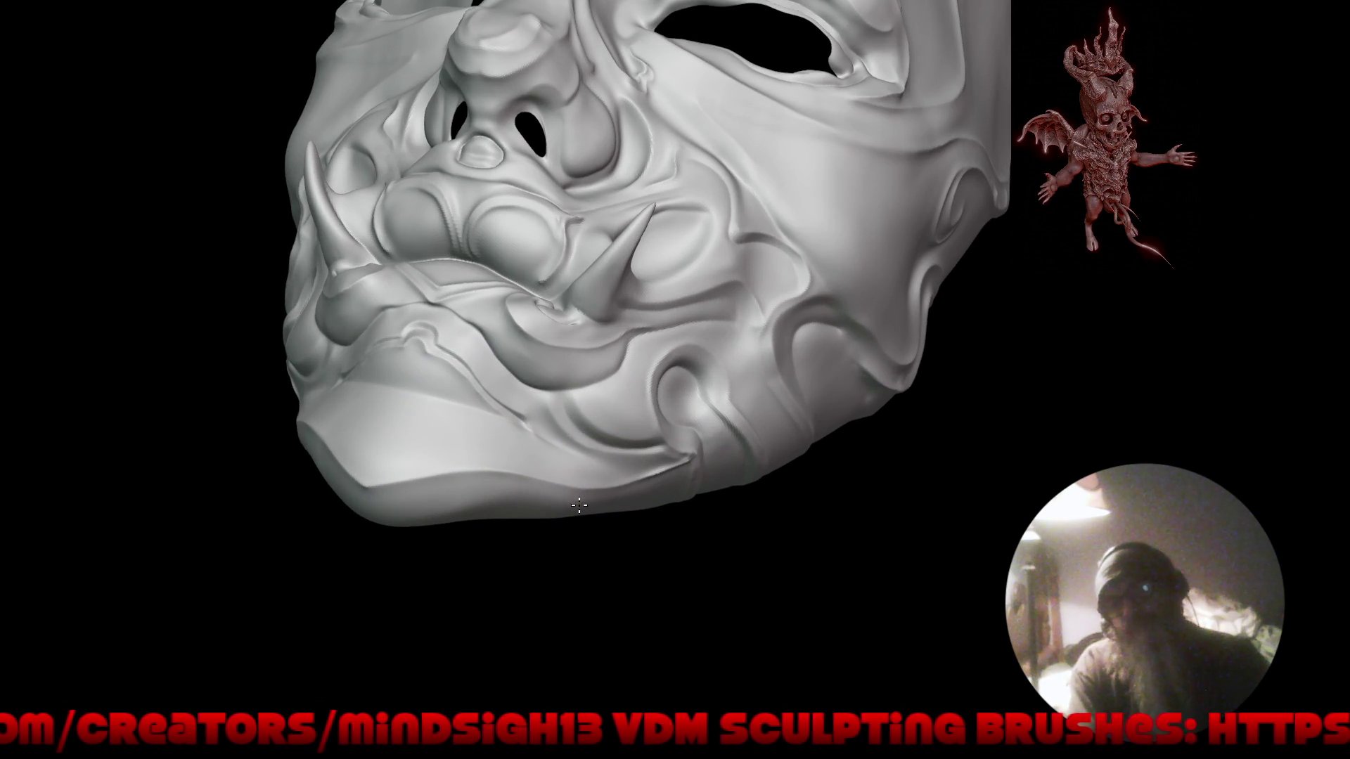